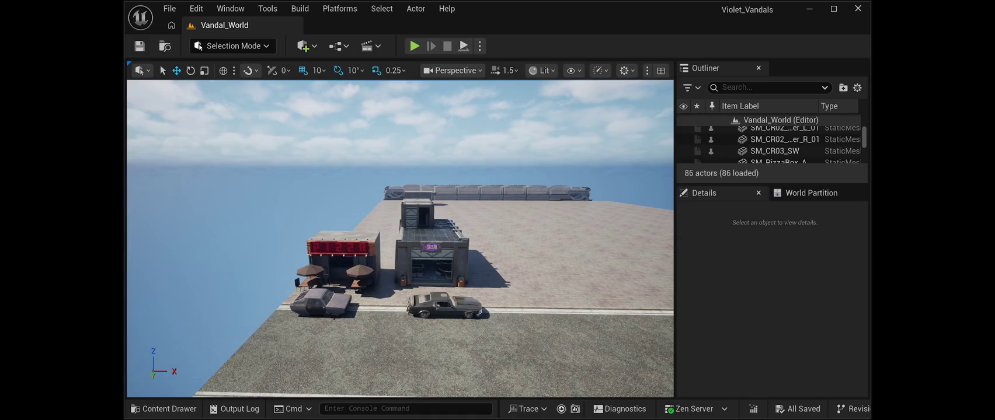
- Launch Play In Editor on Vandal_World and walk around the club building, cars and seaside road
key("alt+p")
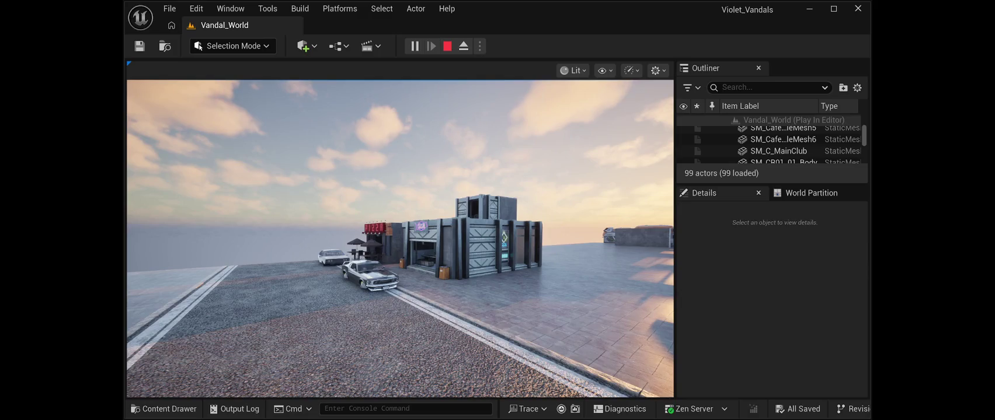
- Stop the Play In Editor session and turn the viewport toward the open ground
left_click(447, 45)
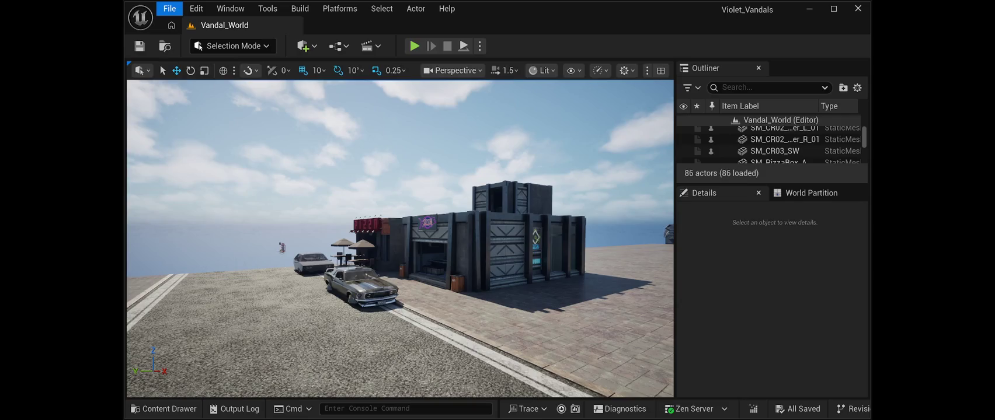
mouse_move(351, 263)
left_mouse_down()
mouse_move(478, 234)
mouse_move(362, 205)
mouse_move(403, 239)
left_mouse_up()
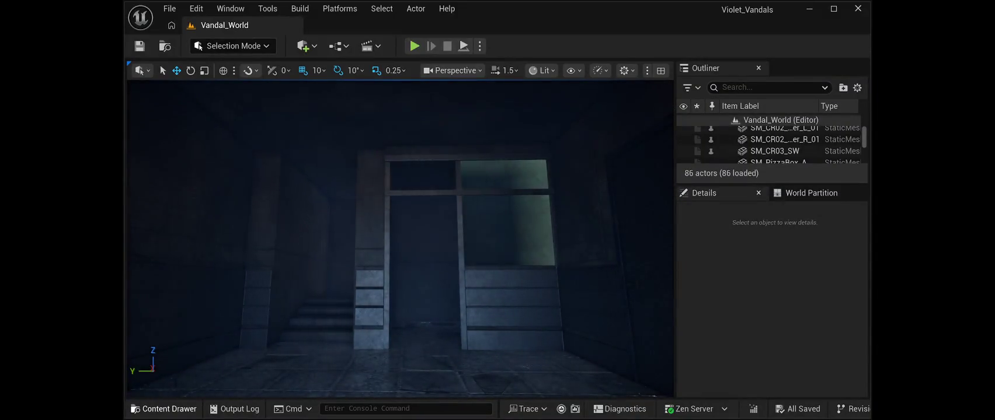
- Open the Content Drawer (Ctrl+Space) to look for the metro stop static mesh
key("ctrl+space")
key("ctrl+space")
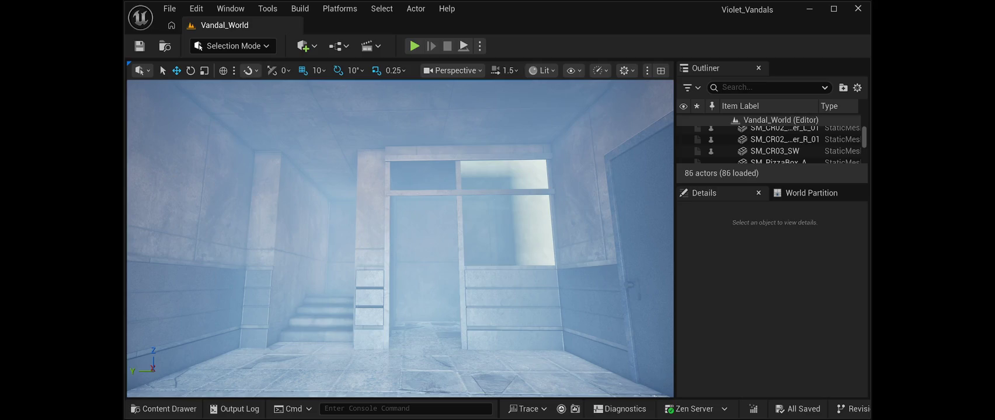
- Place SM_MetroStop01 in the level and slide it along X to 6410
left_click_drag(671, 245, 541, 302)
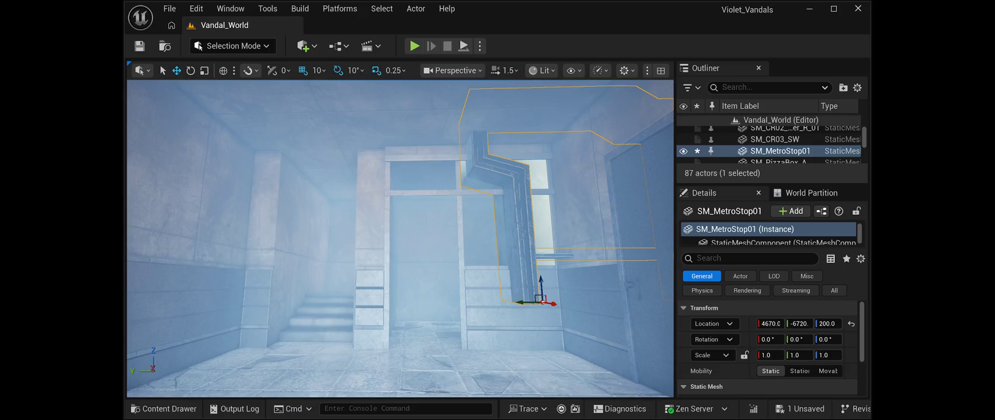
left_click_drag(409, 234, 386, 233)
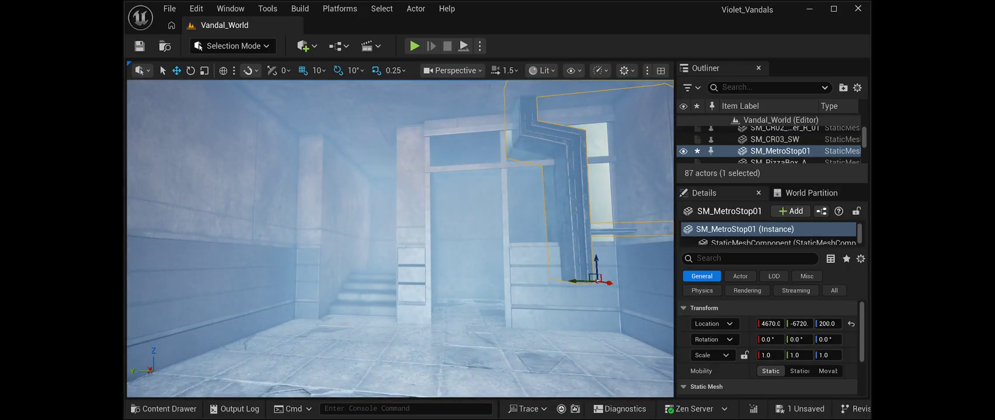
key("f")
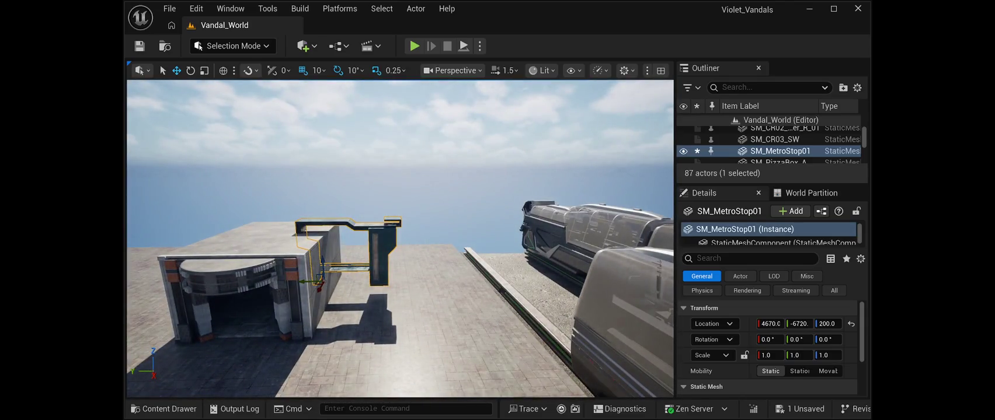
left_click_drag(321, 286, 255, 356)
key("f")
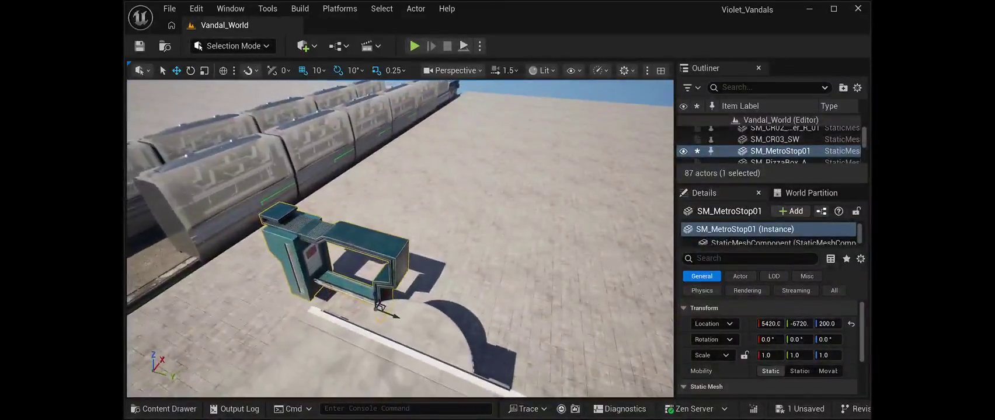
left_click_drag(315, 211, 515, 215)
key("f")
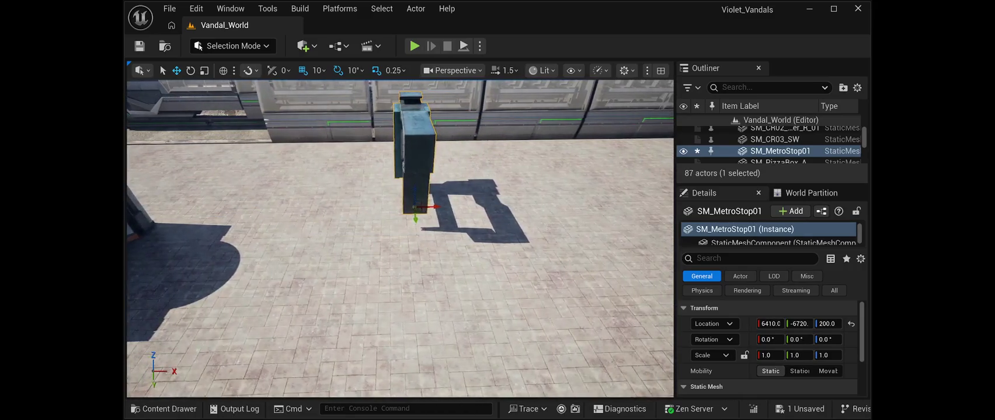
- Rotate the metro stop about -90° around Z and lower it closer to the ground
key("e")
left_click_drag(403, 224, 467, 224)
scroll(400, 240, "up", 10)
scroll(400, 239, "down", 8)
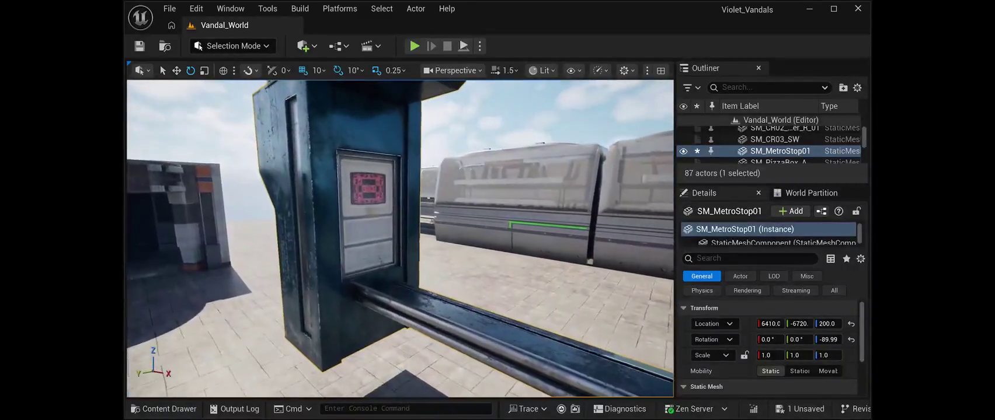
scroll(399, 239, "up", 2)
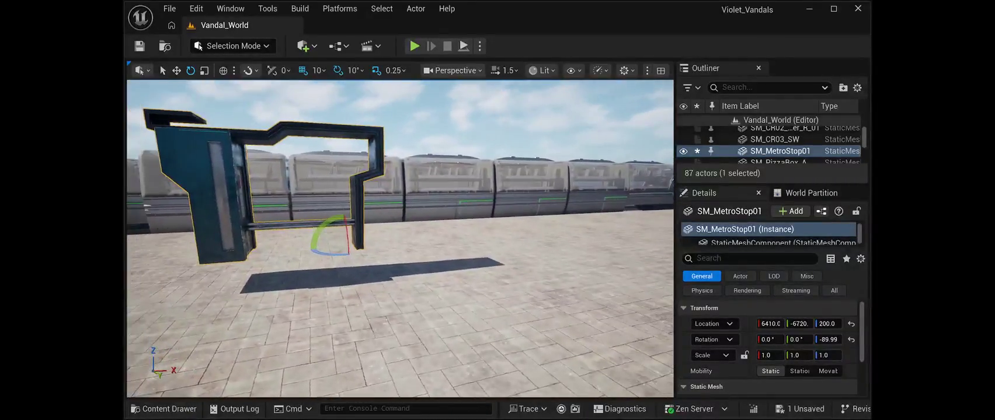
key("w")
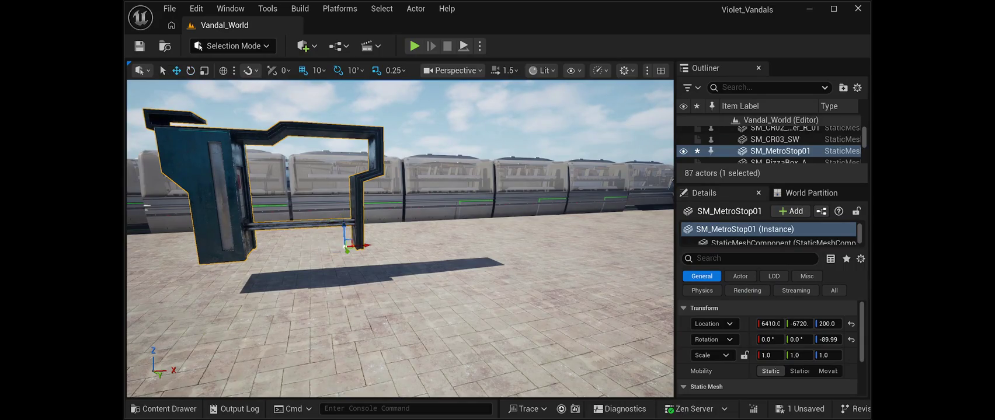
mouse_move(345, 234)
left_mouse_down()
mouse_move(352, 252)
mouse_move(385, 257)
mouse_move(496, 259)
mouse_move(529, 244)
mouse_move(485, 249)
mouse_move(442, 119)
mouse_move(408, 167)
mouse_move(421, 167)
mouse_move(327, 129)
left_mouse_up()
- Duplicate the barrier as SM_MetroStop2 and position it along X at 7230 beside the first
key("f")
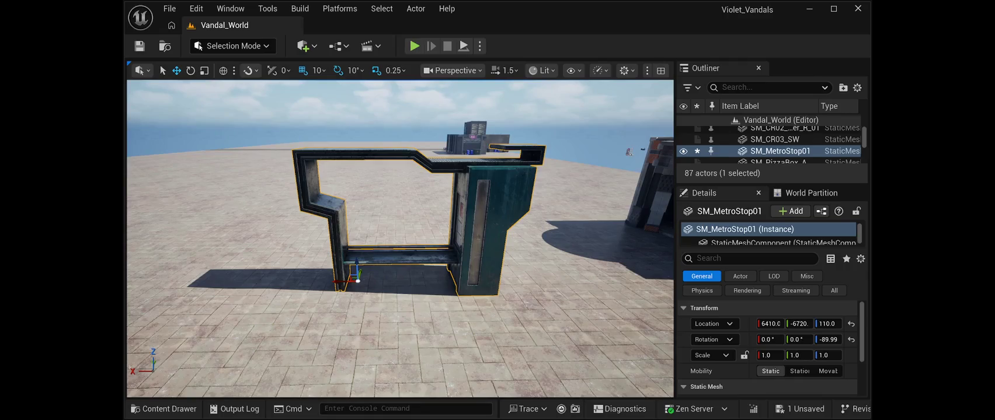
key("ctrl+d")
mouse_move(347, 280)
left_mouse_down()
mouse_move(134, 282)
mouse_move(143, 281)
left_mouse_up()
key("f")
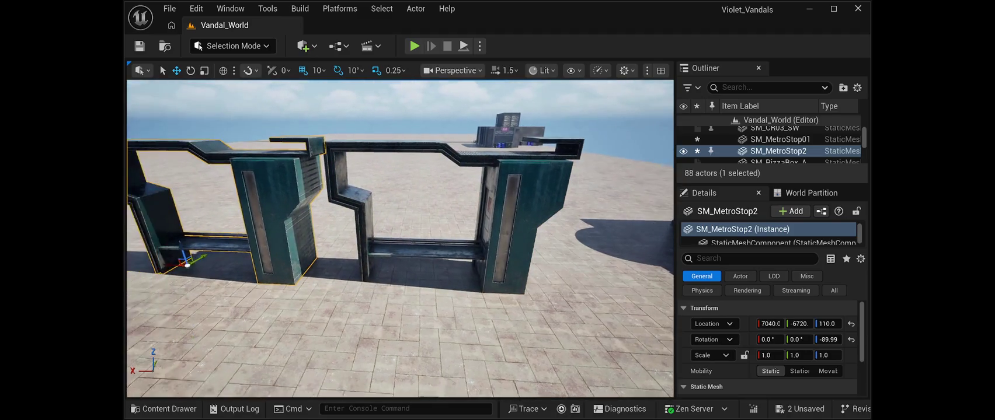
mouse_move(373, 266)
left_mouse_down()
mouse_move(349, 261)
mouse_move(374, 262)
left_mouse_up()
mouse_move(409, 327)
left_mouse_down()
mouse_move(379, 292)
mouse_move(338, 271)
mouse_move(338, 295)
left_mouse_up()
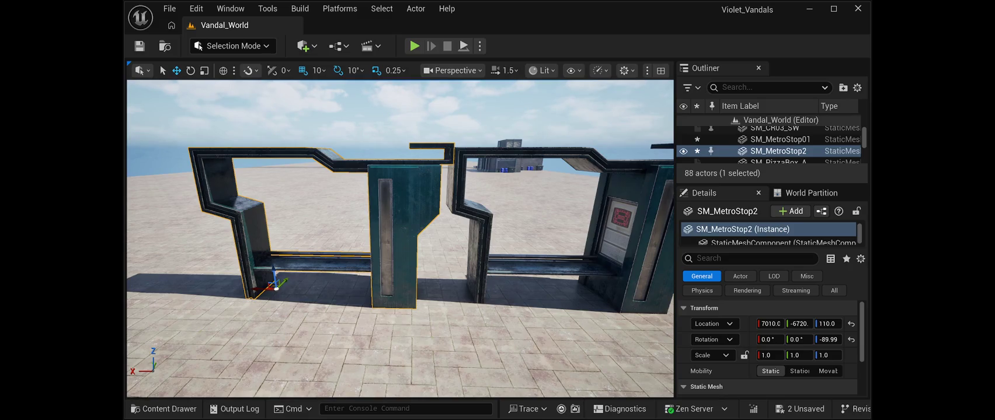
left_click_drag(256, 287, 184, 283)
scroll(185, 283, "down", 6)
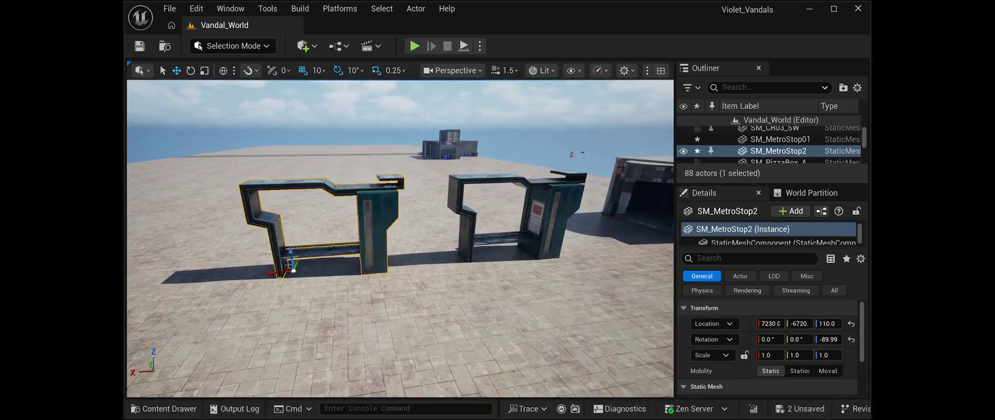
left_click_drag(185, 282, 169, 281)
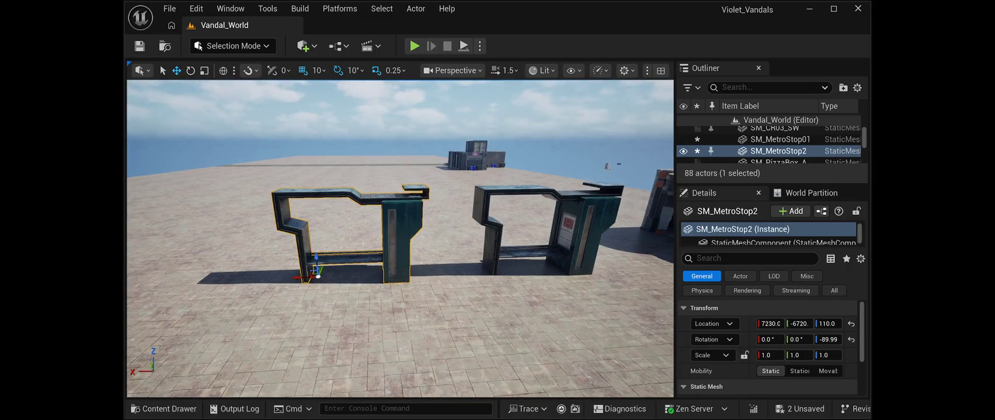
- Alt-drag a copy of the barrier as SM_MetroStop3 at X 7930
mouse_move(304, 277)
left_mouse_down()
mouse_move(159, 283)
mouse_move(139, 327)
left_mouse_up()
key("f")
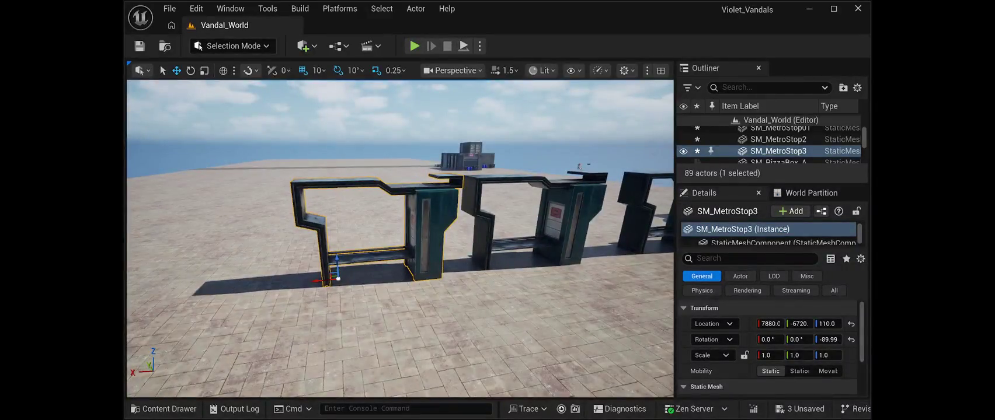
left_click_drag(318, 281, 287, 281)
left_click_drag(287, 327, 245, 274)
key("f")
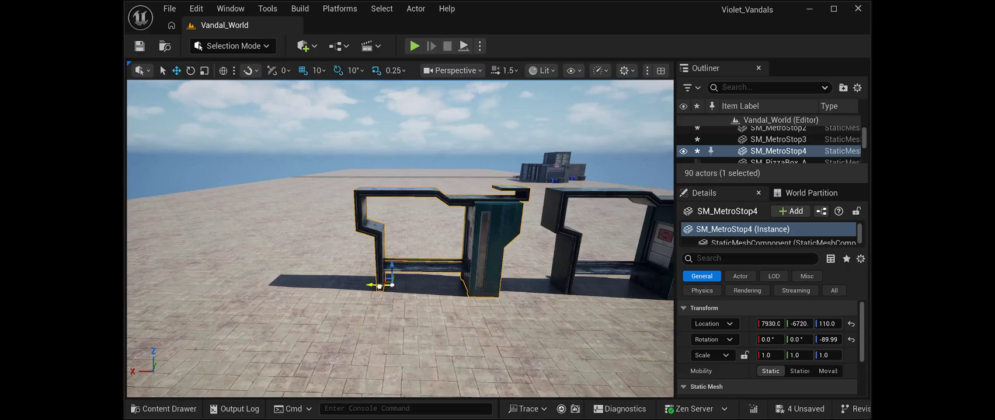
- Alt-drag further copies SM_MetroStop4 to SM_MetroStop6, reaching X 9360 and then 10150
left_click_drag(373, 285, 196, 275)
key("a")
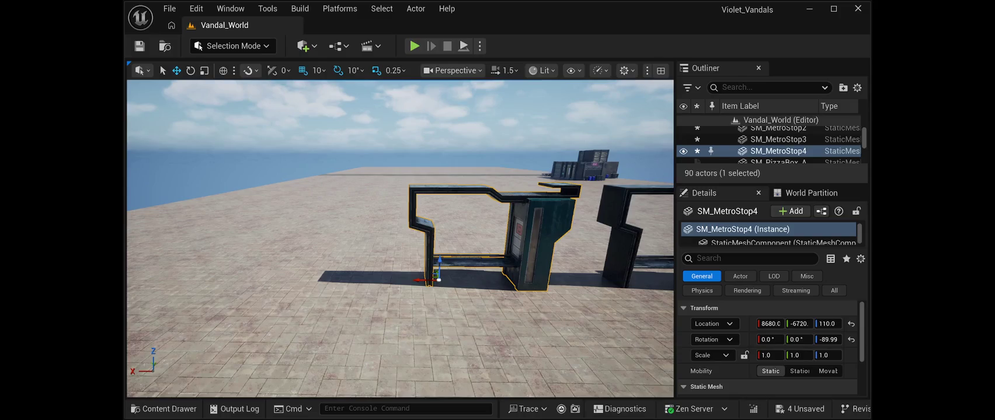
left_click_drag(424, 280, 257, 275)
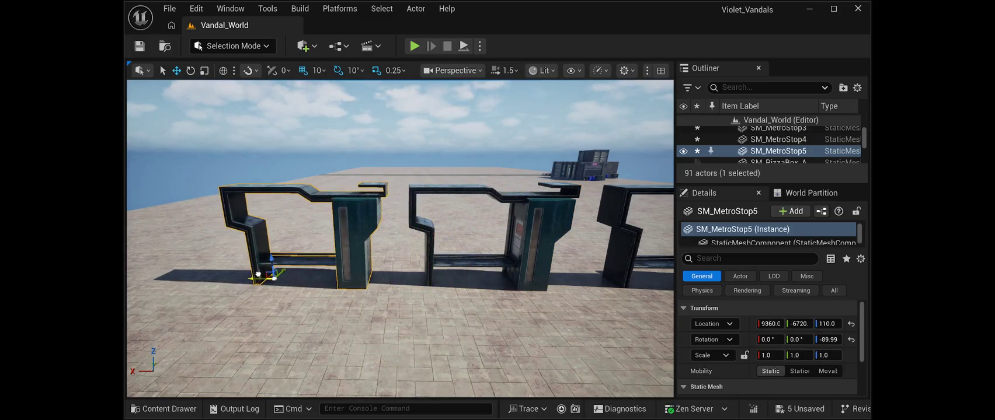
key("w")
key("f")
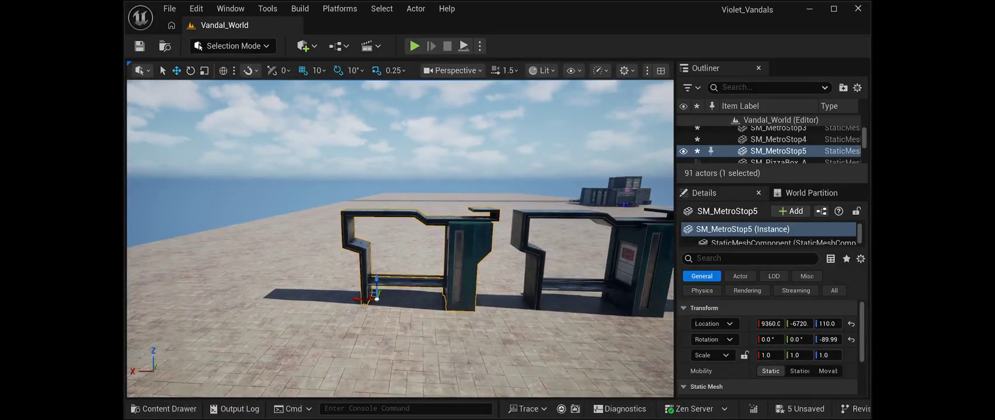
left_click_drag(362, 299, 176, 294)
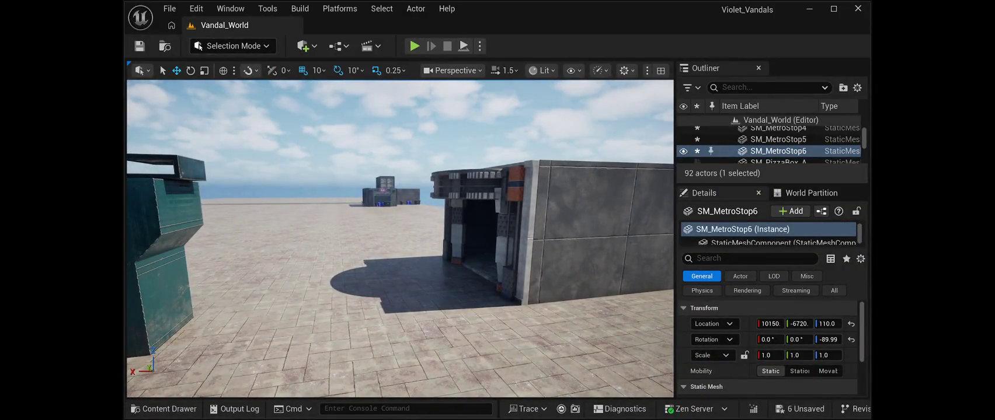
- Place traffic lamp SM_Traffic_Lamp_002 on the paved platform at 5510, -7060, 110
left_click(263, 327)
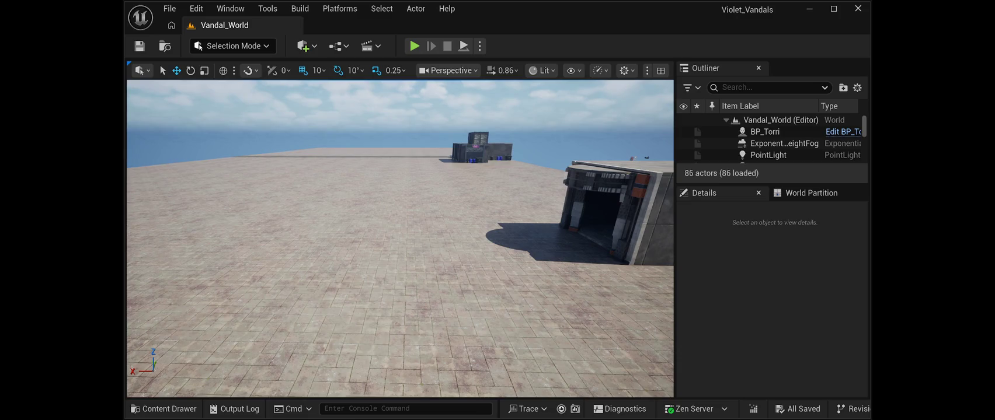
mouse_move(365, 157)
left_mouse_down()
mouse_move(532, 281)
mouse_move(583, 300)
left_mouse_up()
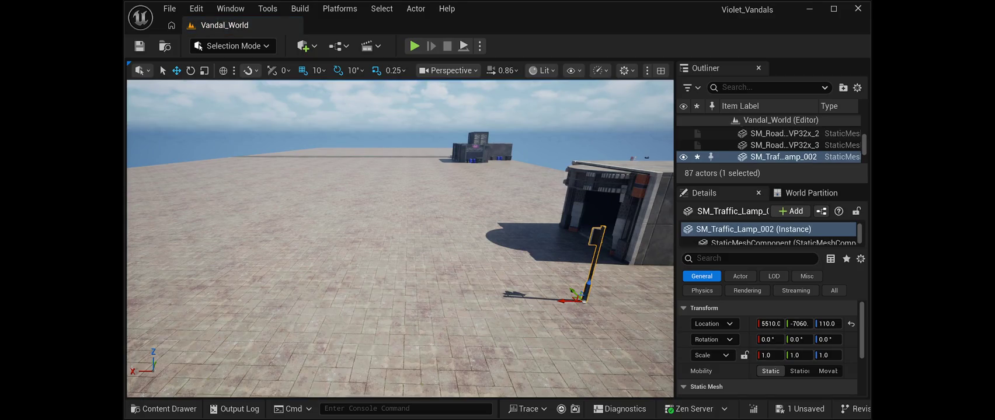
- Move the traffic lamp beside the train to X 11200, Y -7750
left_click_drag(584, 300, 583, 300)
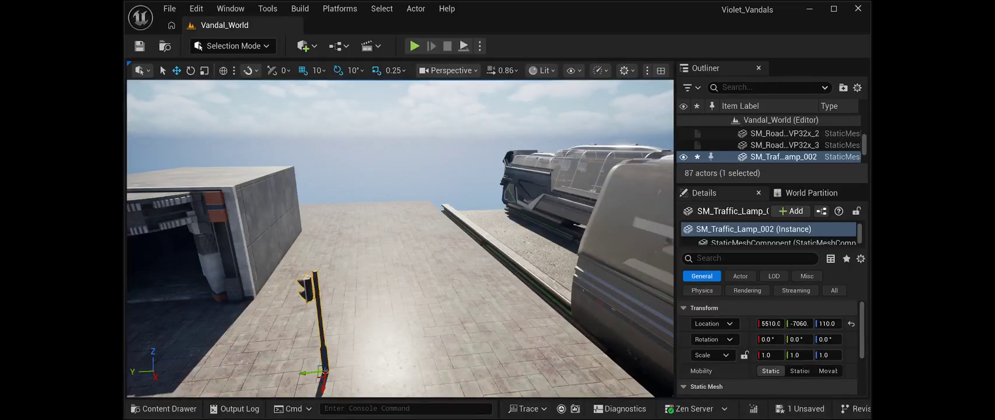
left_click_drag(400, 240, 400, 240)
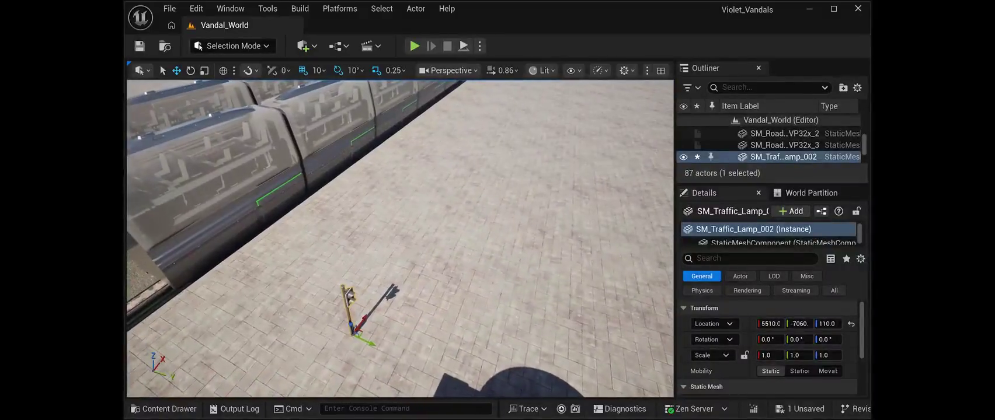
mouse_move(355, 289)
left_mouse_down()
mouse_move(432, 215)
mouse_move(482, 143)
left_mouse_up()
left_click_drag(400, 239, 400, 239)
left_click_drag(336, 286, 595, 198)
left_click_drag(400, 239, 399, 239)
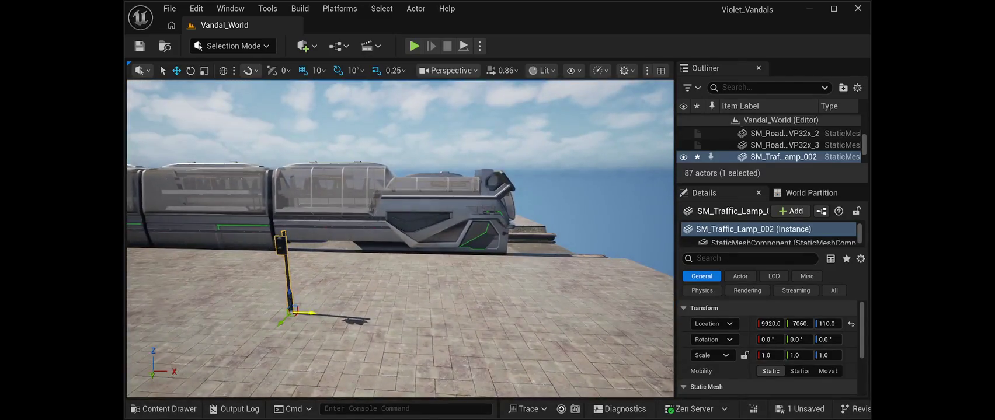
left_click_drag(306, 313, 625, 312)
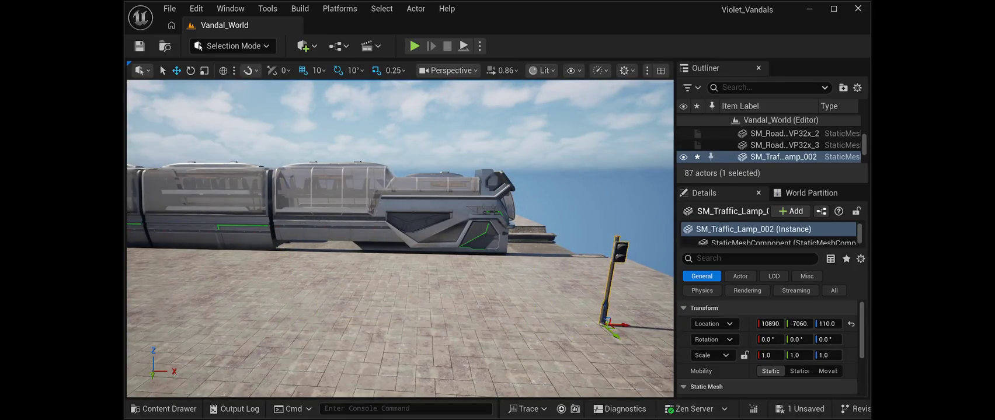
key("f")
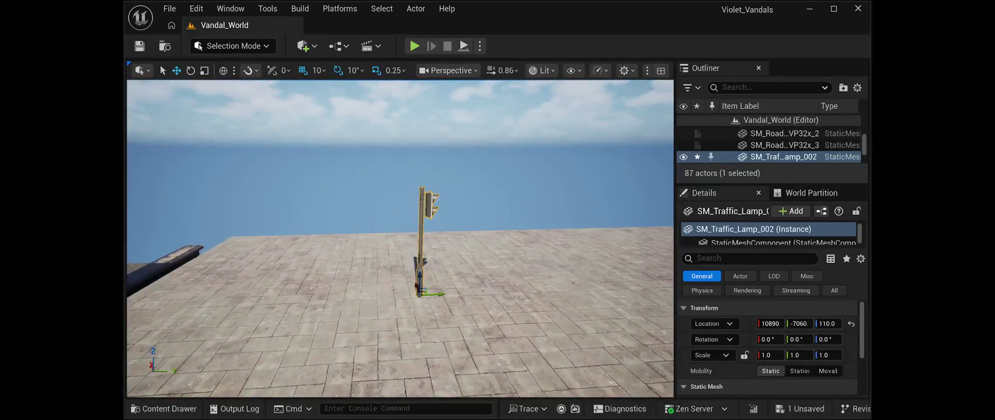
left_click_drag(435, 295, 176, 290)
key("f")
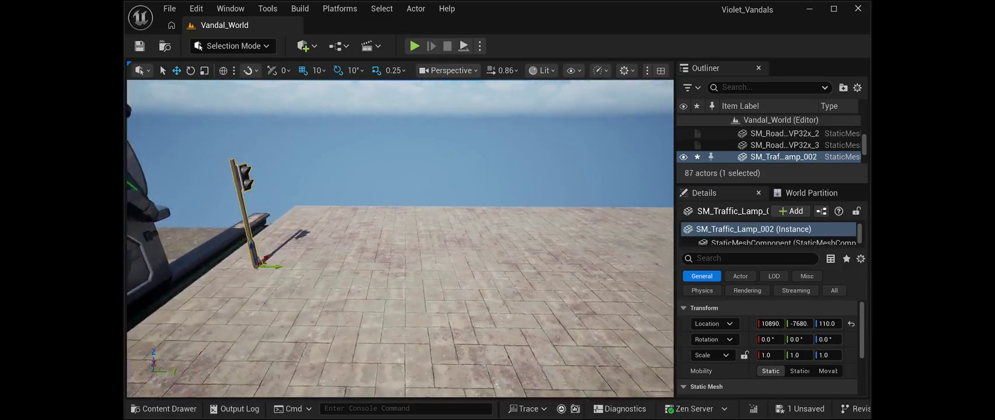
mouse_move(259, 258)
left_mouse_down()
mouse_move(298, 218)
mouse_move(274, 224)
left_mouse_up()
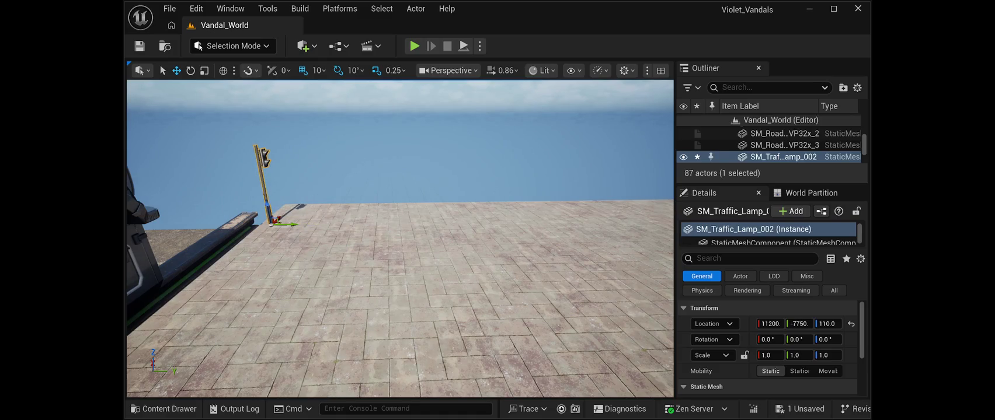
- Rotate the lamp to 109.99° around Z and duplicate it as SM_Traffic_Lamp_3
left_click(190, 70)
key("f")
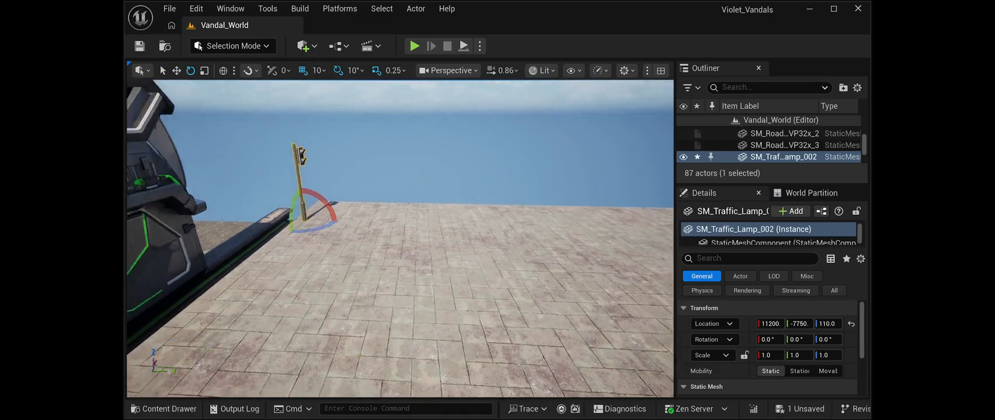
left_click_drag(304, 230, 327, 224)
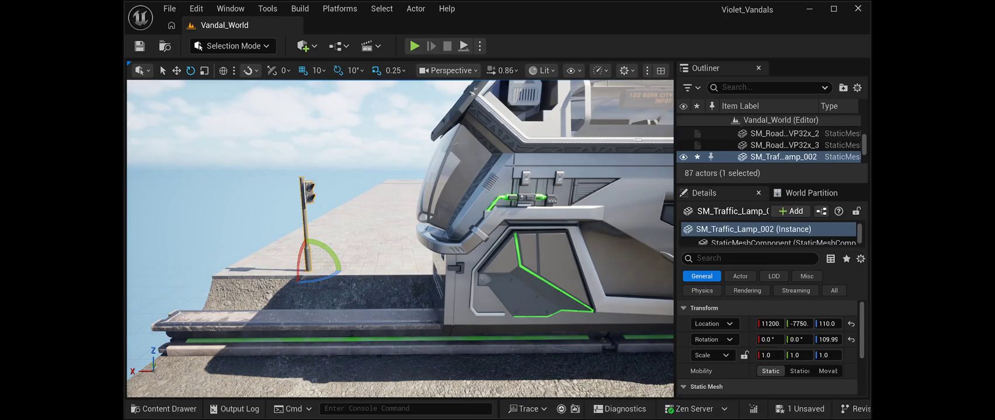
key("ctrl+d")
key("w")
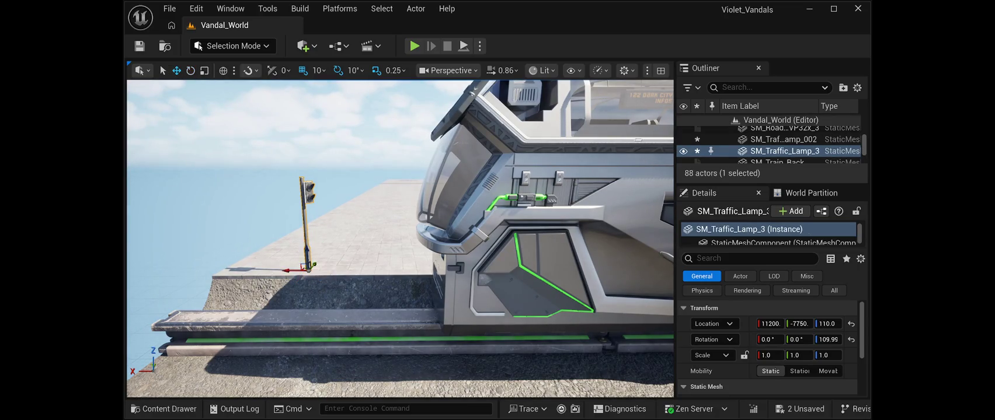
- Move the lamp copy SM_Traffic_Lamp_3 along X to 3490 and rotate it to -60°
left_click_drag(289, 270, 619, 269)
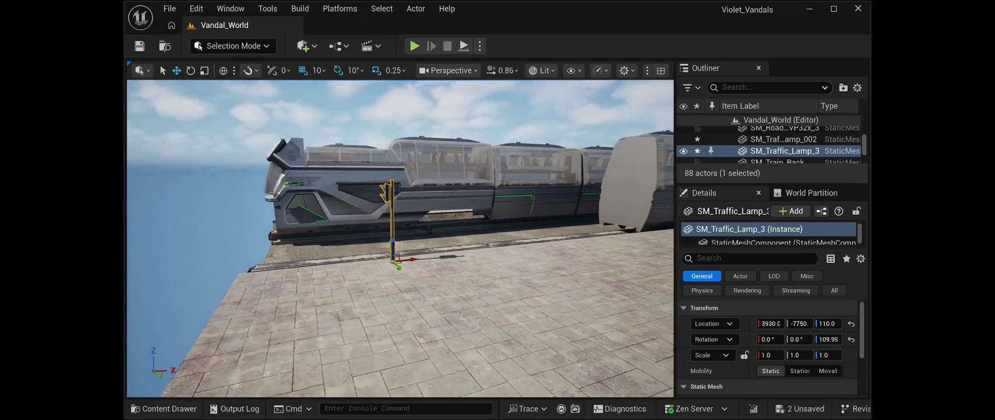
left_click_drag(409, 260, 278, 262)
key("e")
mouse_move(281, 273)
left_mouse_down()
mouse_move(202, 289)
mouse_move(208, 281)
left_mouse_up()
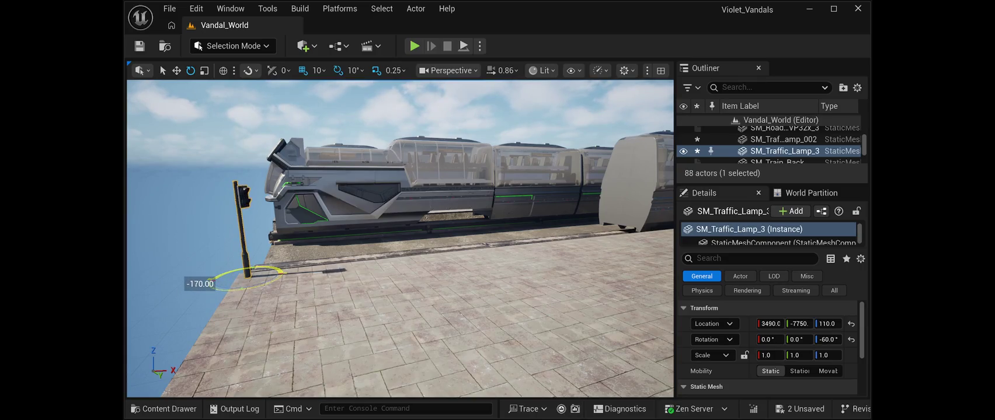
scroll(400, 239, "down", 3)
key("w")
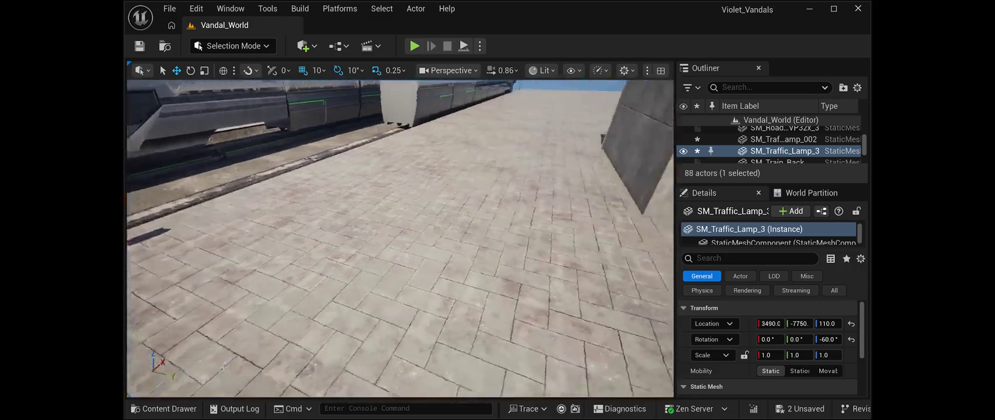
key("f")
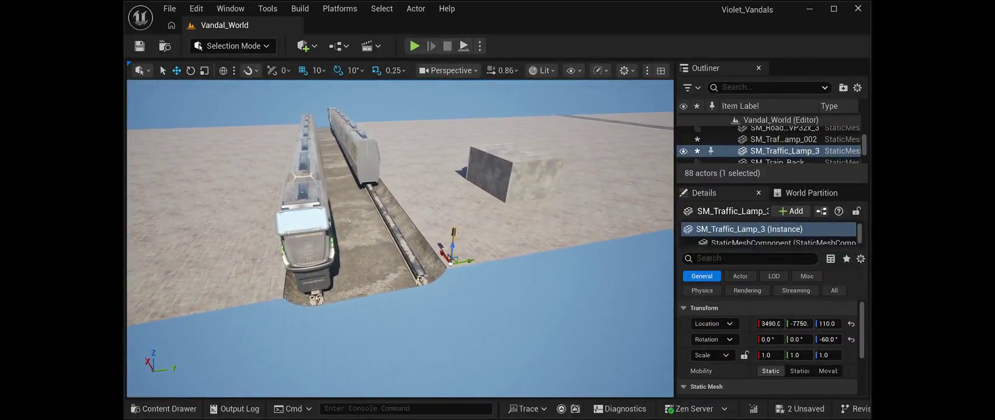
- Move the lamp copy along Y to -8850, beside the train's front
mouse_move(467, 261)
left_mouse_down()
mouse_move(289, 289)
mouse_move(301, 295)
mouse_move(350, 193)
mouse_move(380, 174)
left_mouse_up()
left_click_drag(353, 301, 348, 305)
mouse_move(400, 239)
left_mouse_down()
mouse_move(383, 181)
mouse_move(613, 191)
left_mouse_up()
- Shift the train front and five carriages along the track beside the platform, then Save All
left_click(578, 245)
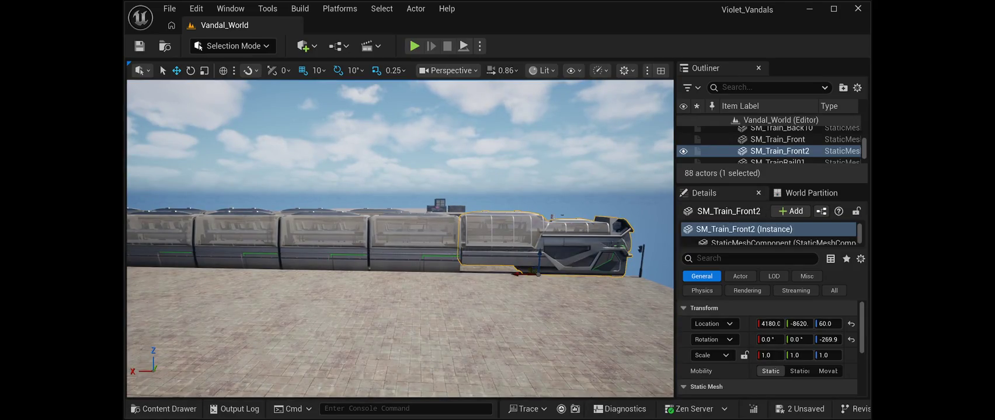
left_click(414, 242, "ctrl")
left_click(324, 243, "ctrl")
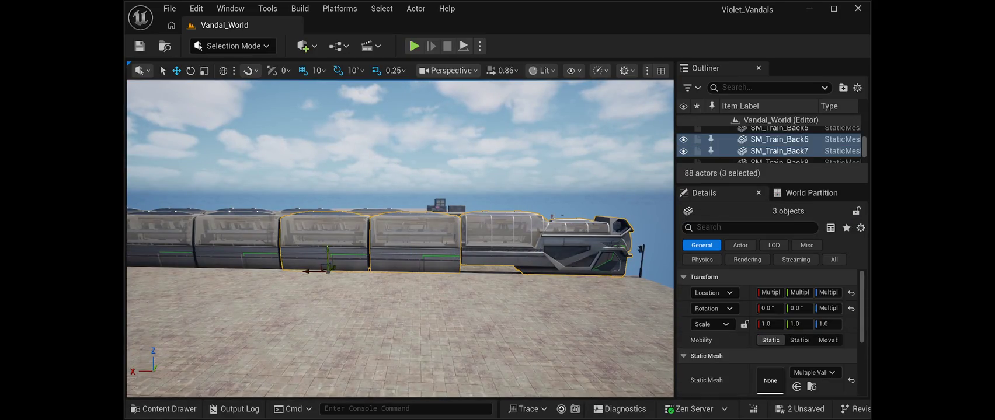
left_click(234, 242, "ctrl")
left_click_drag(400, 321, 418, 322)
left_click(211, 234, "ctrl")
mouse_move(208, 255)
left_mouse_down()
mouse_move(193, 249)
mouse_move(377, 258)
left_mouse_up()
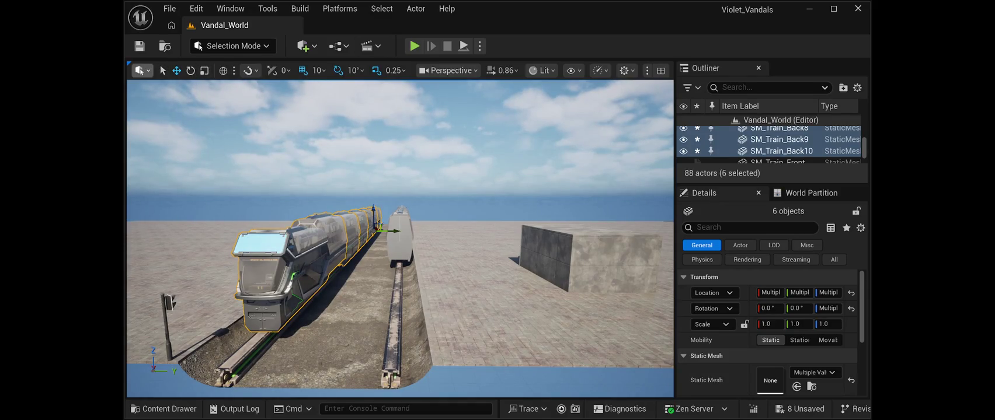
left_click(139, 46)
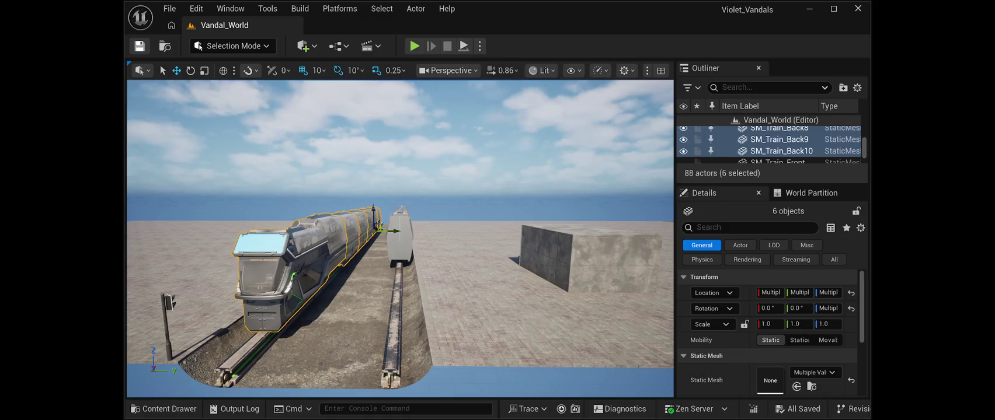
key("Escape")
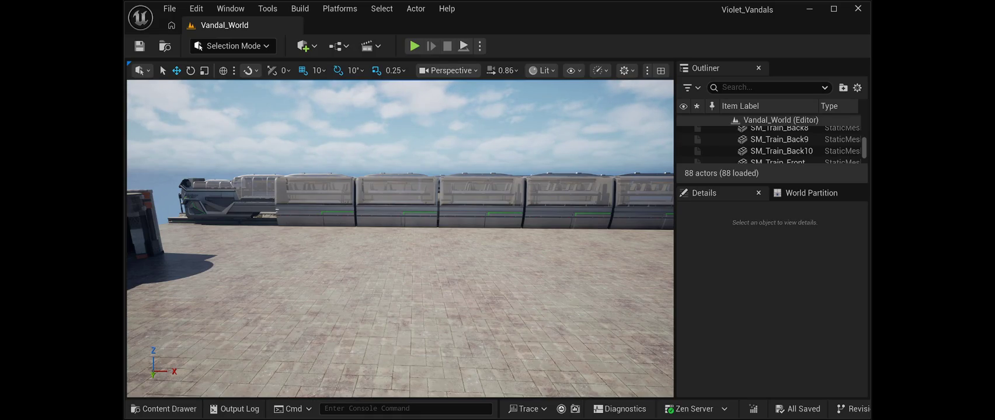
mouse_move(400, 239)
left_mouse_down()
mouse_move(583, 239)
mouse_move(406, 231)
mouse_move(423, 204)
mouse_move(315, 213)
left_mouse_up()
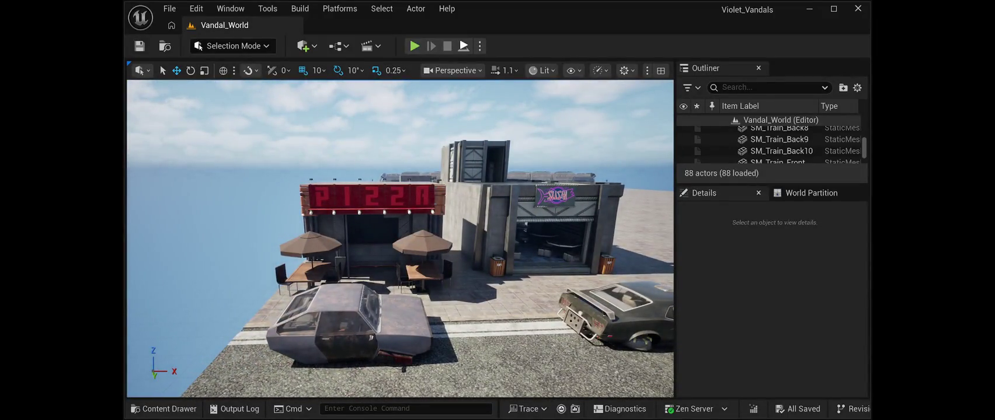
key("alt+p")
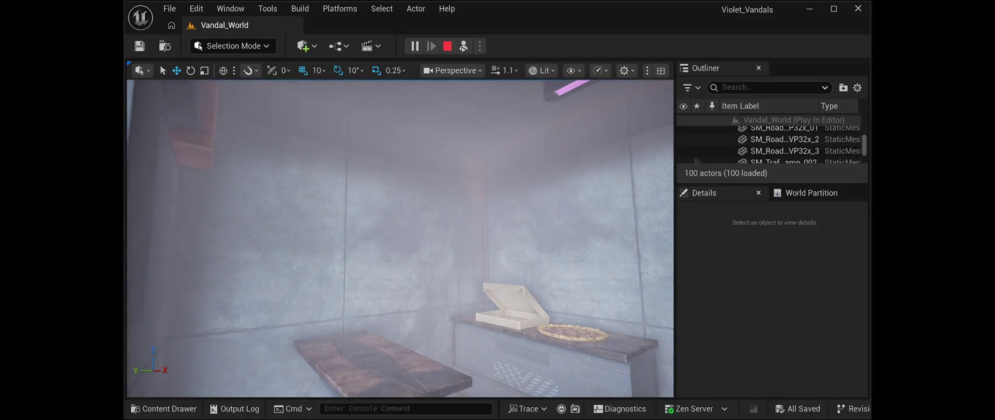
key("F8")
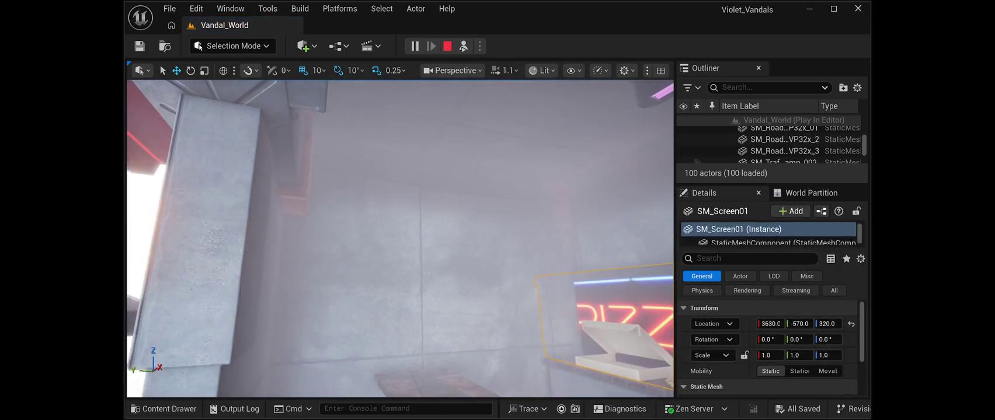
type("f")
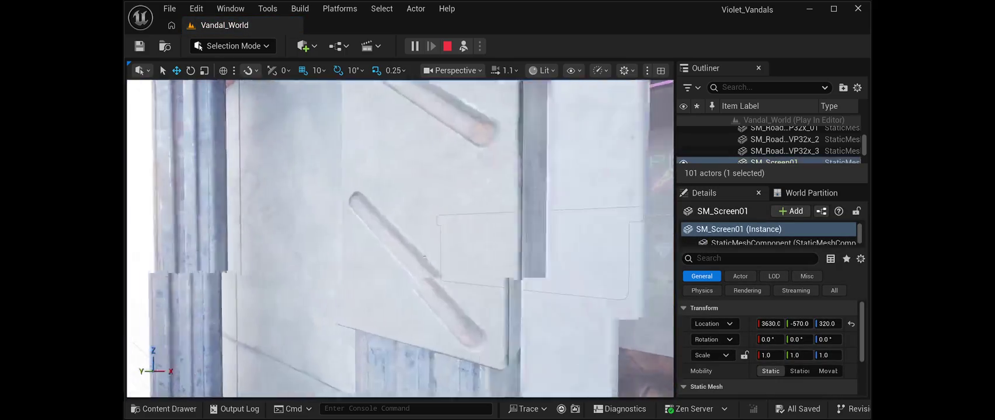
type("d")
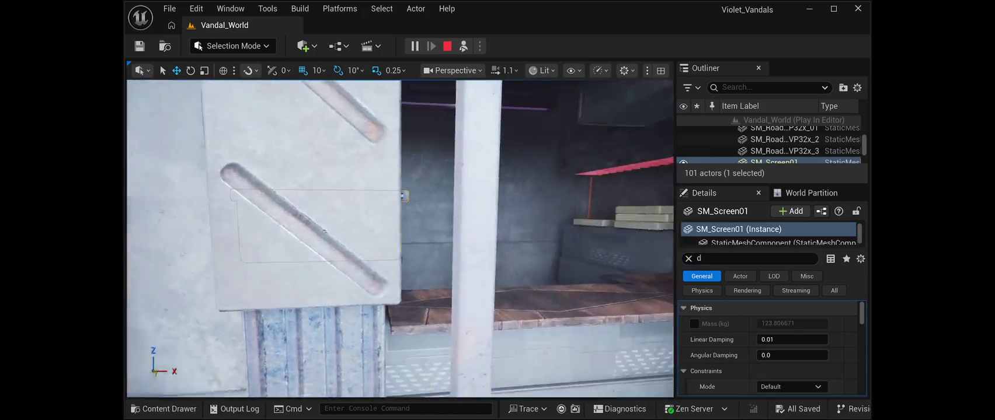
type("f")
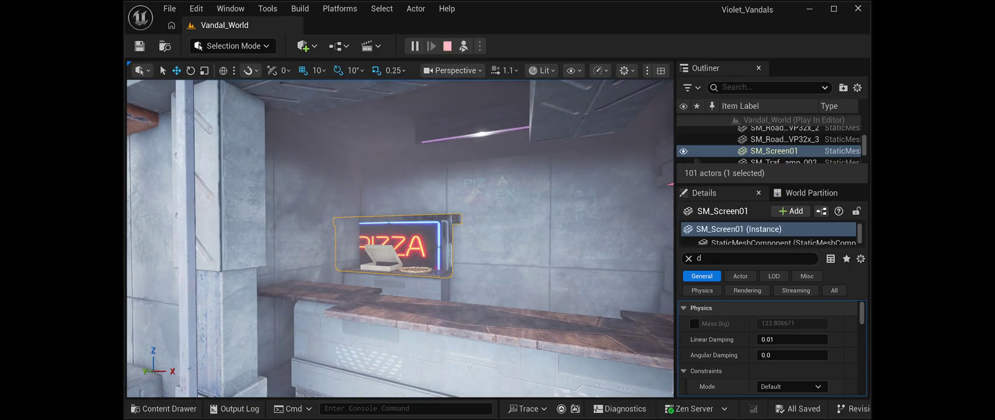
key("Escape")
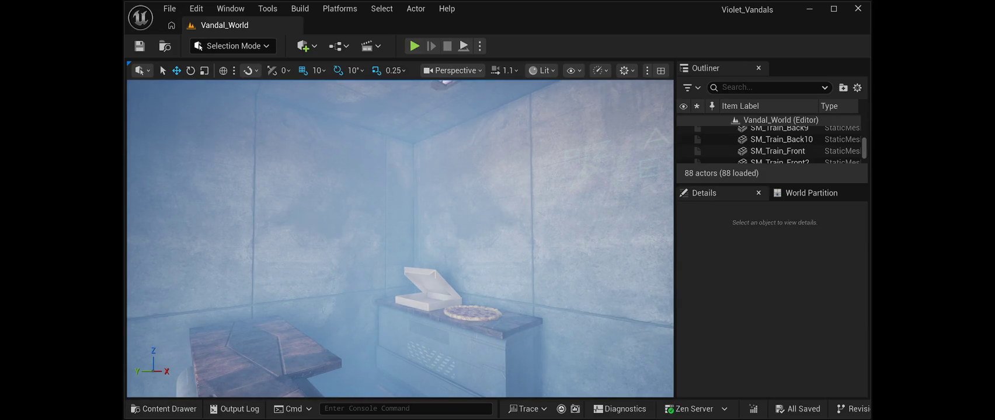
- Paste the SM_Screen01 PIZZA neon sign, raise it up the wall and turn it around
key("ctrl+z")
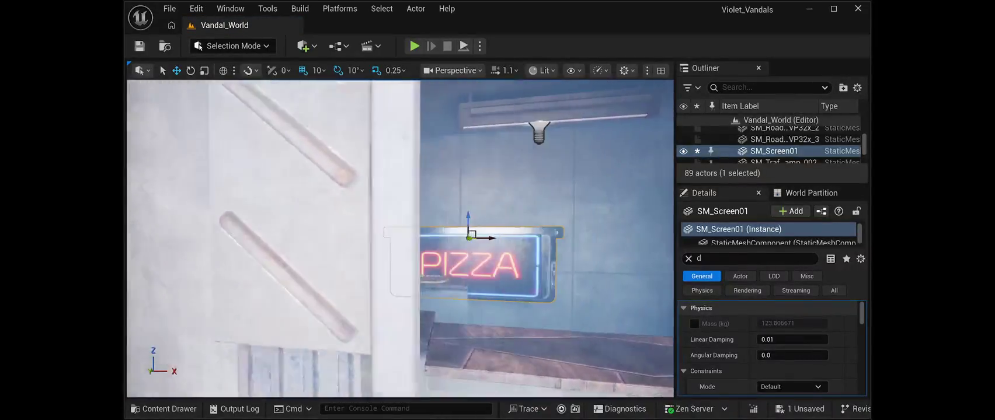
key("f")
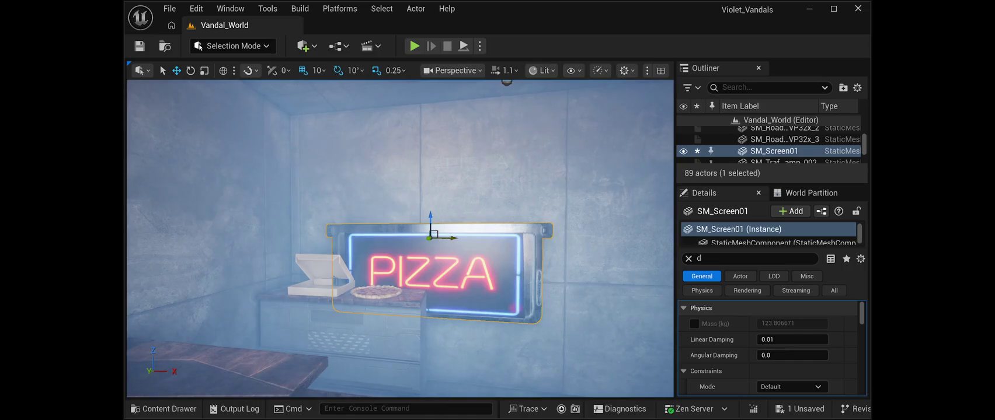
left_click_drag(431, 225, 448, 119)
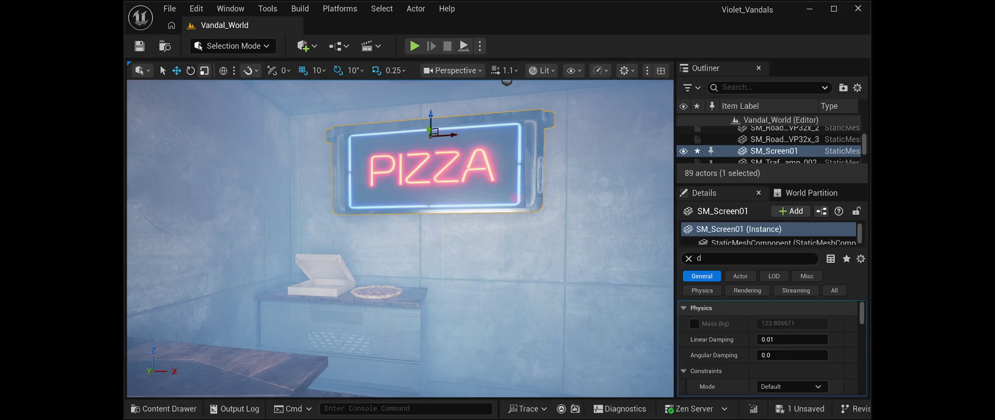
left_click(190, 70)
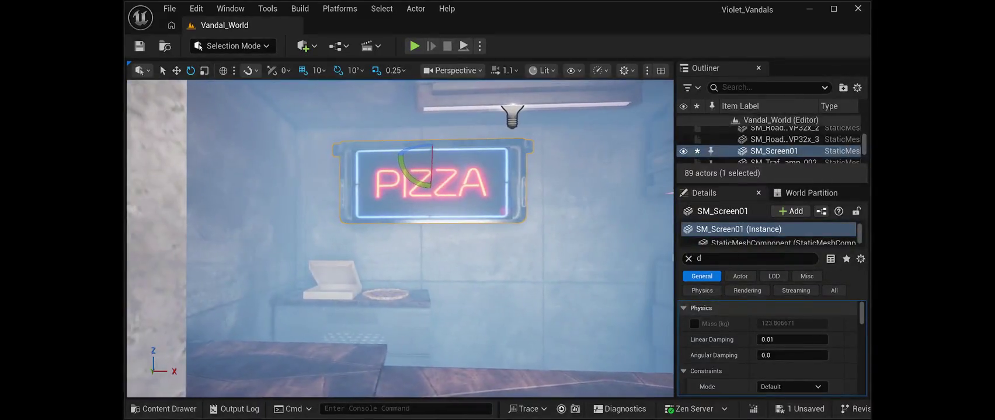
left_click_drag(408, 156, 344, 162)
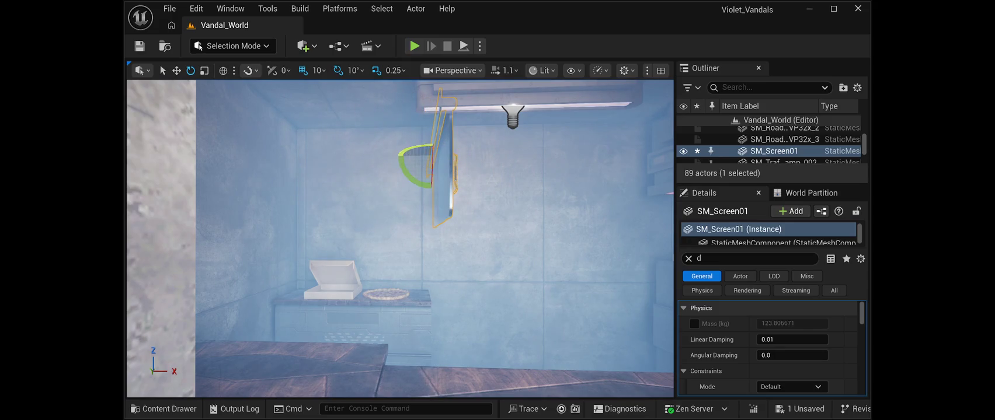
- Slide the PIZZA sign sideways along the wall, then save the level
key("w")
left_click_drag(452, 156, 216, 149)
key("f")
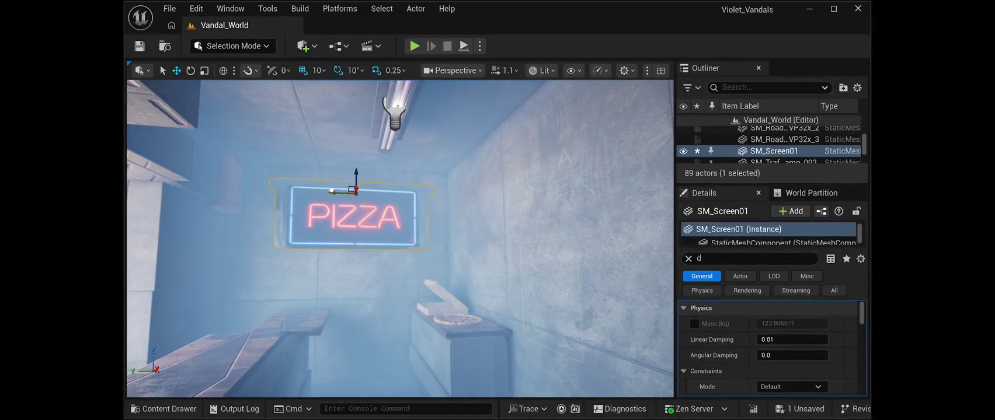
key("f")
key("f")
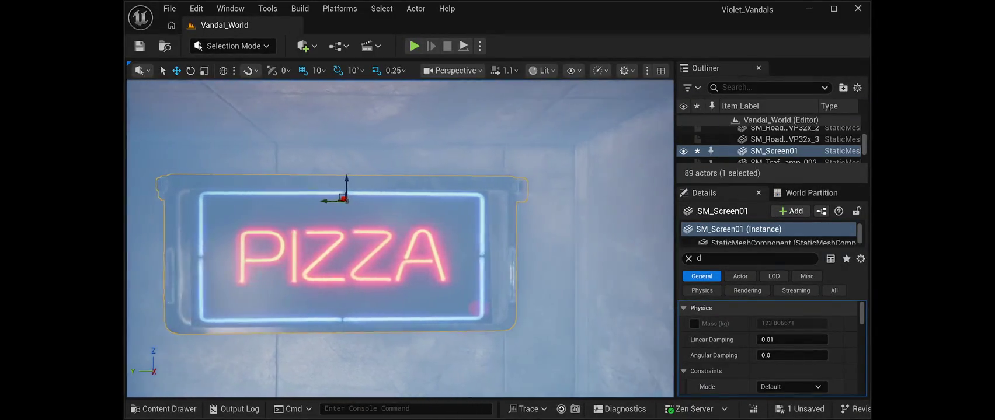
key("ctrl+s")
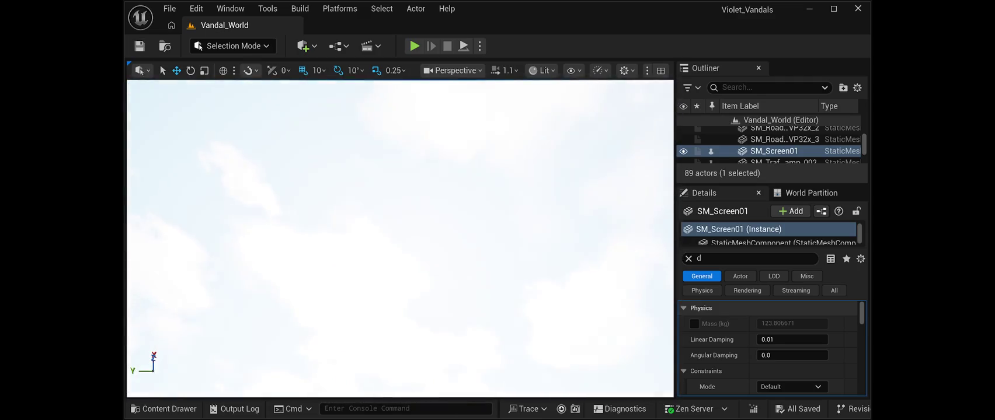
key("Escape")
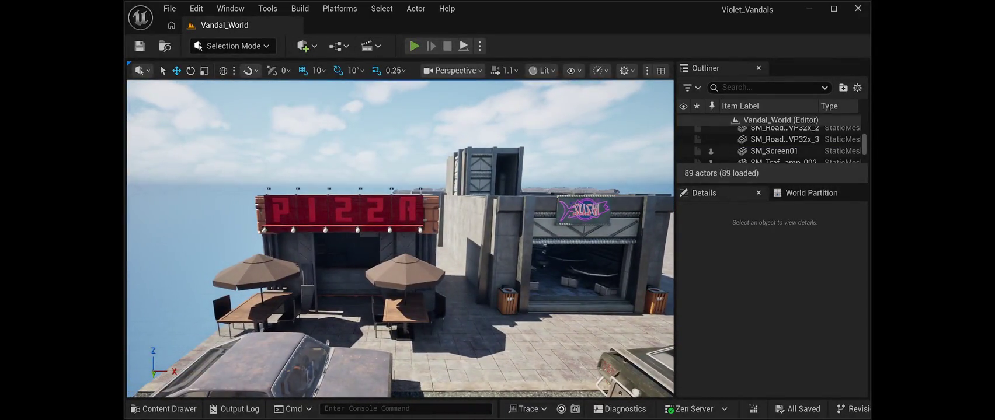
key("alt+p")
key("w")
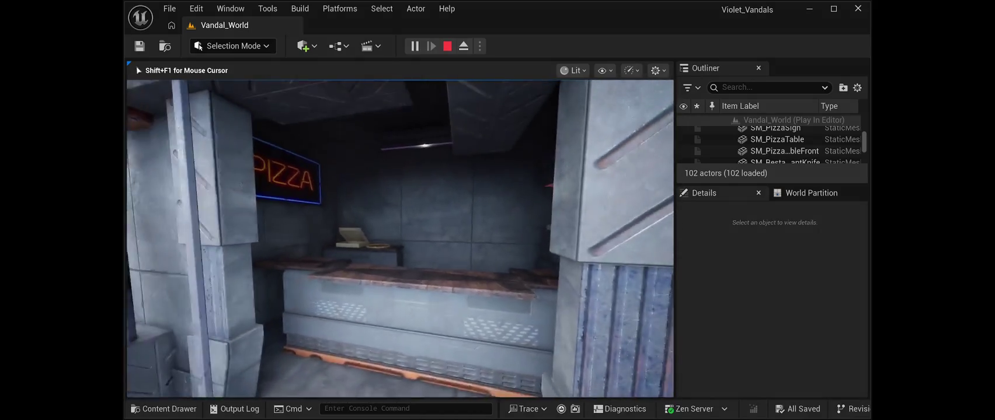
key("s")
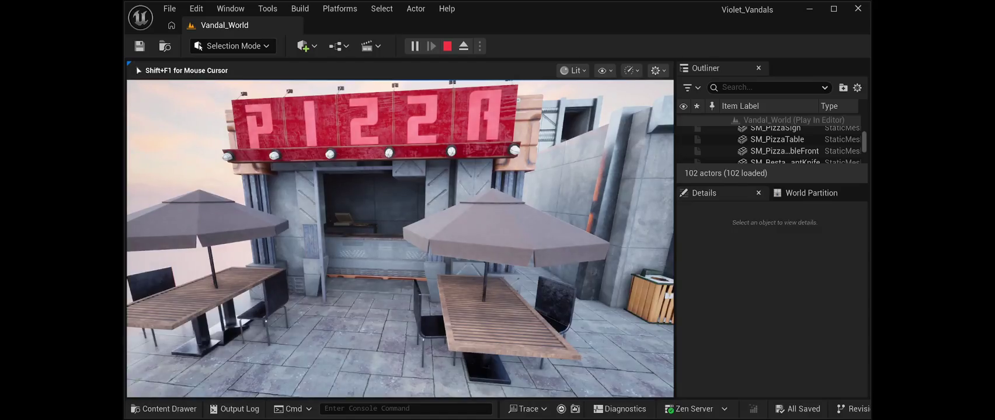
key("w")
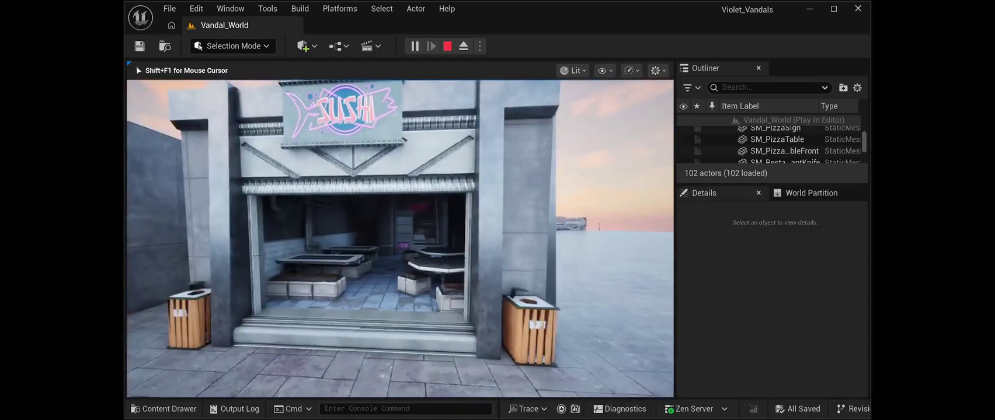
key("w")
key("w")
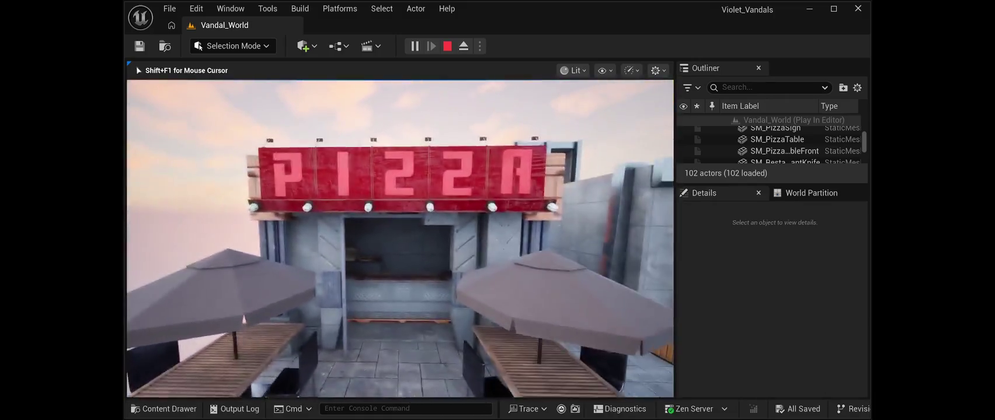
key("w")
key("s")
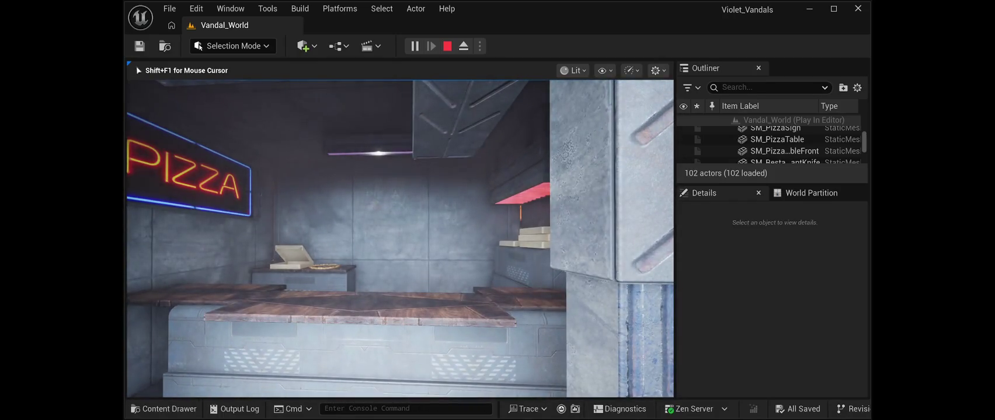
key("s")
key("s")
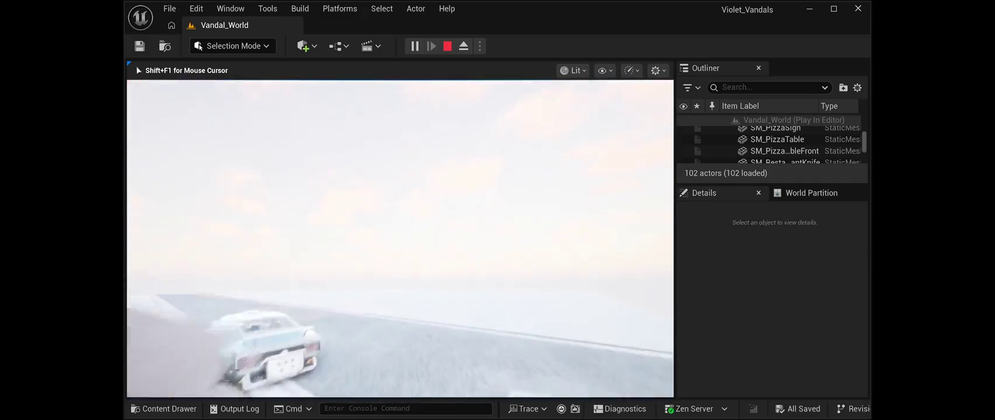
key("s")
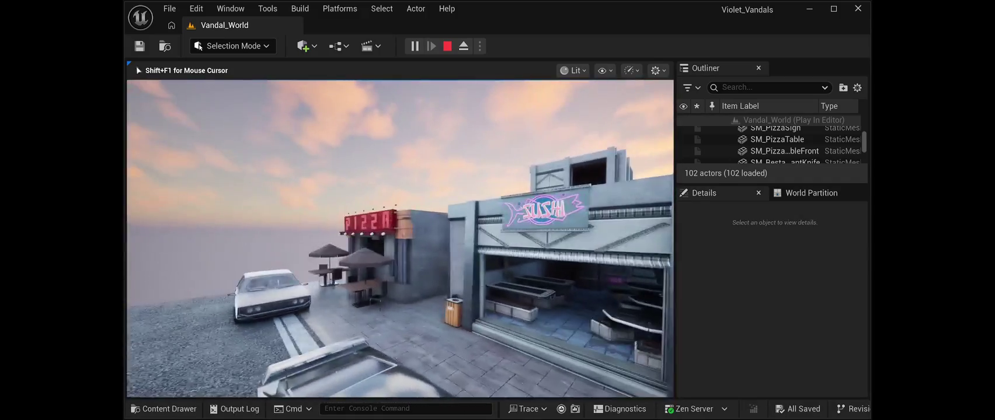
key("w")
key("w")
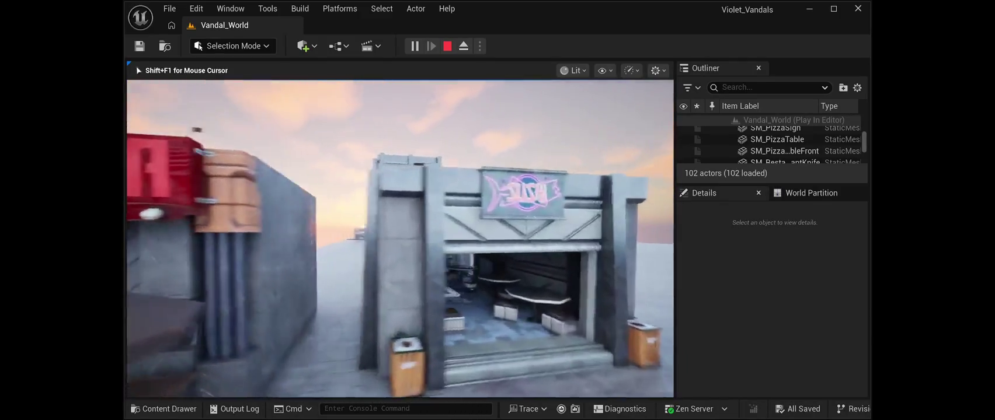
key("s")
key("w")
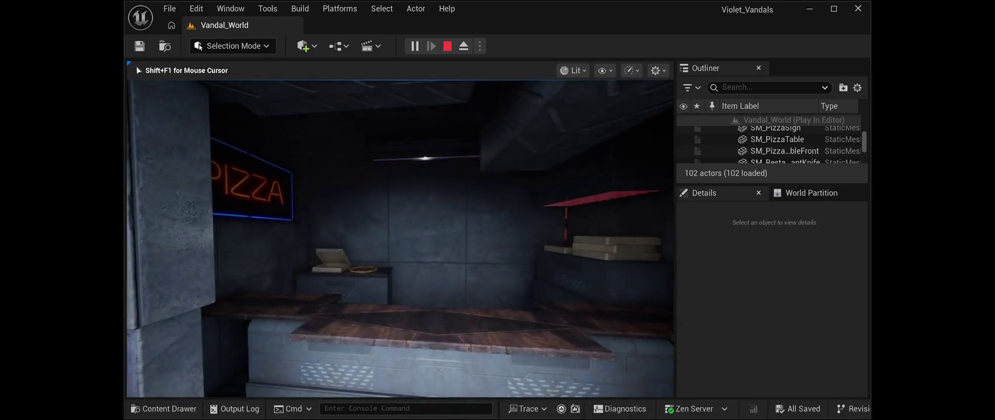
key("s")
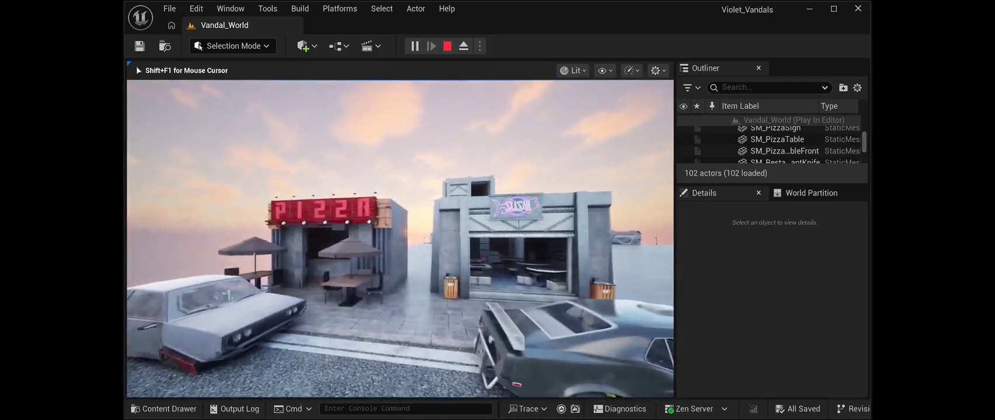
key("a")
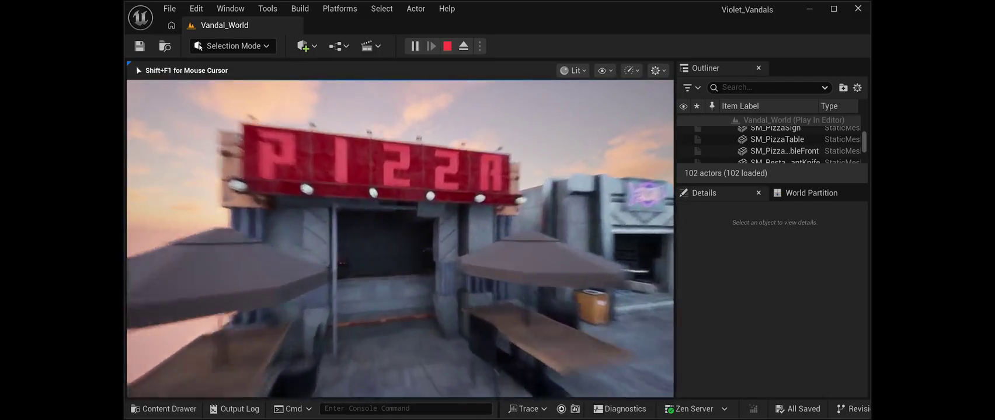
key("w")
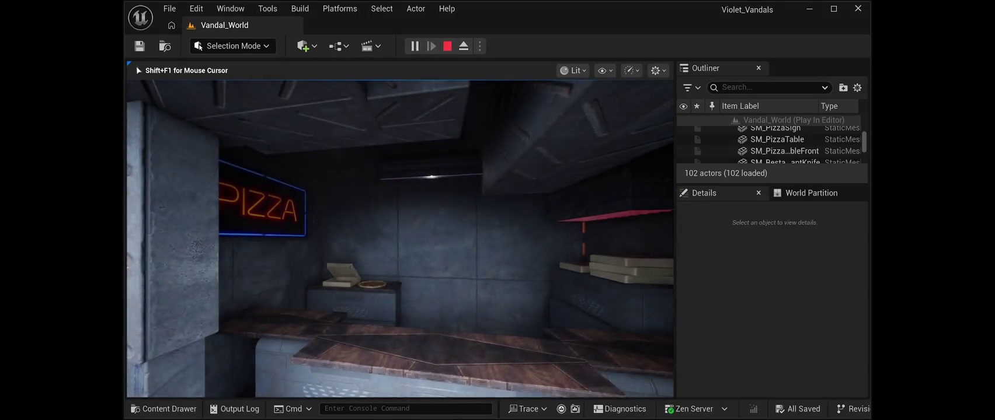
key("s")
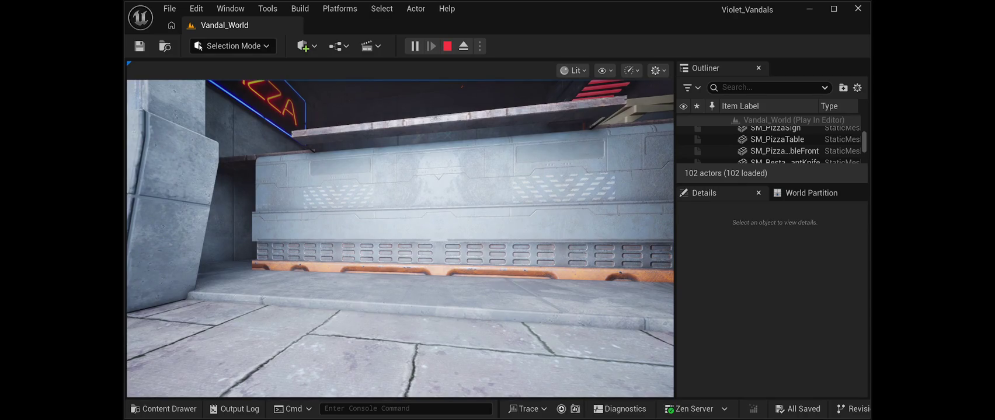
left_click(400, 238)
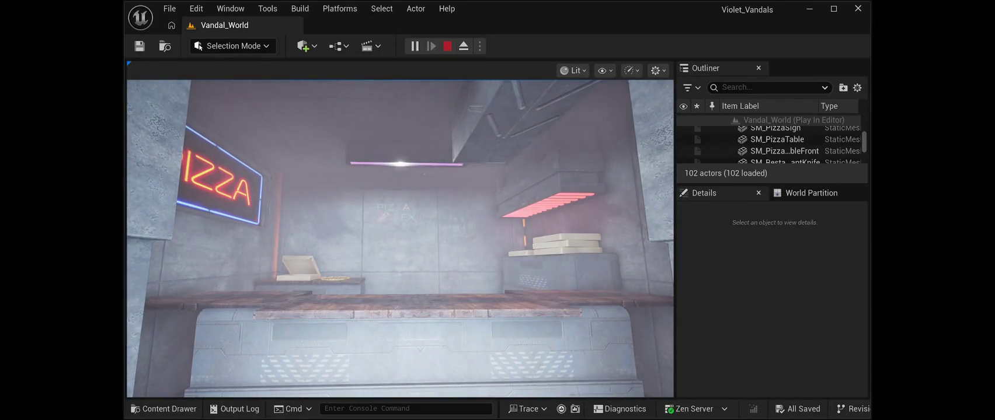
key("F8")
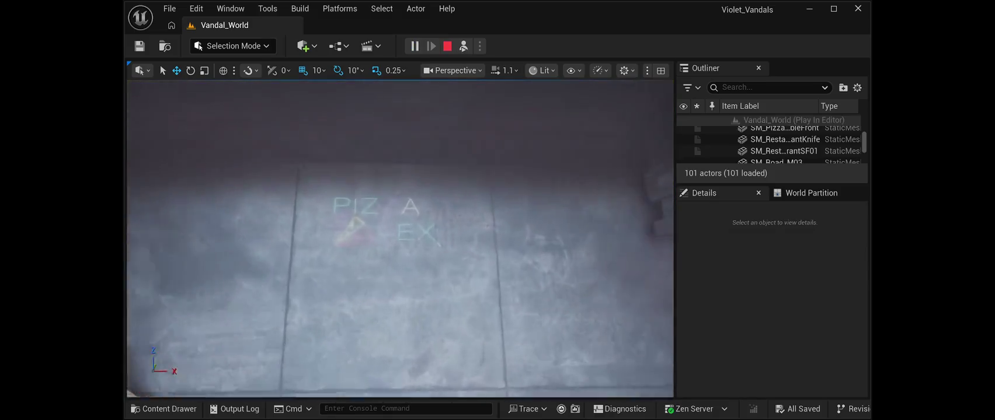
key("s")
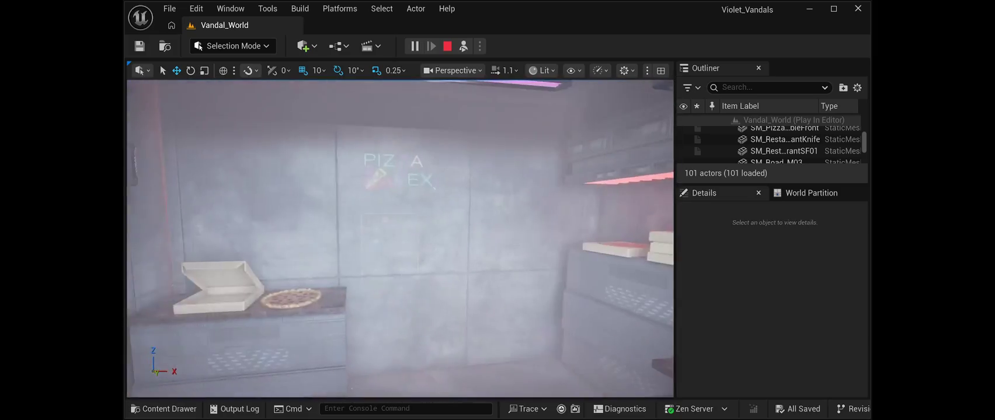
key("s")
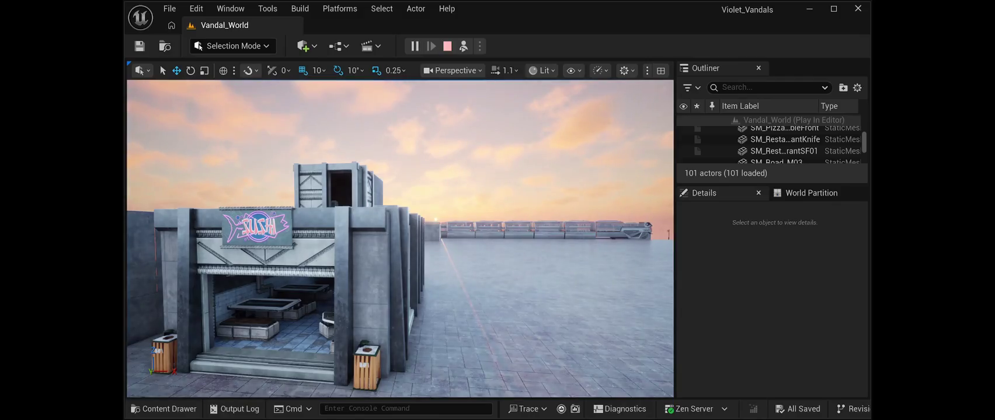
key("a")
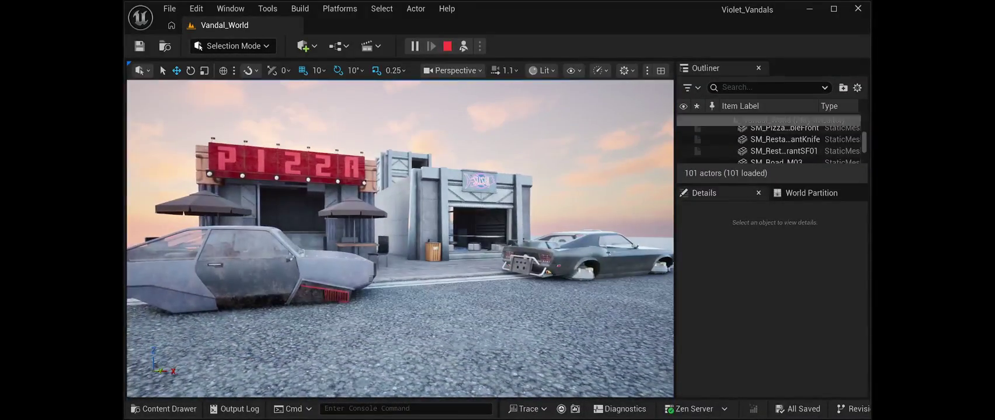
key("Escape")
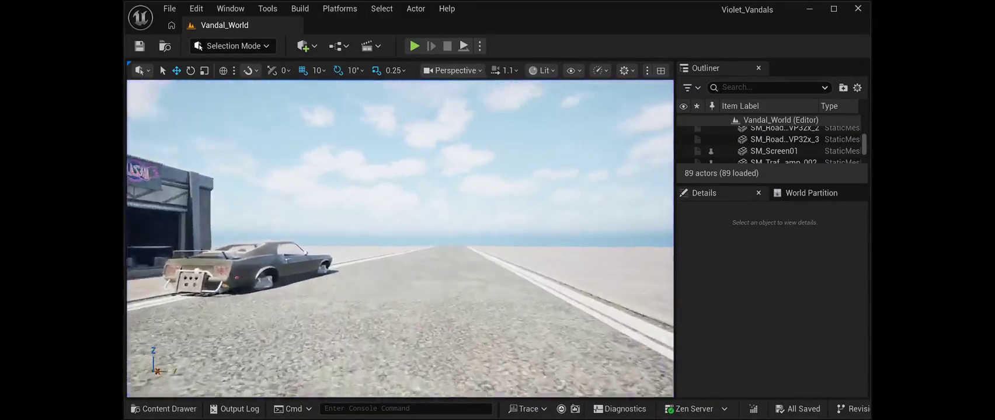
- Fly to the train and drop an SM_MetroStop01 barrier on the platform beside it
key("w")
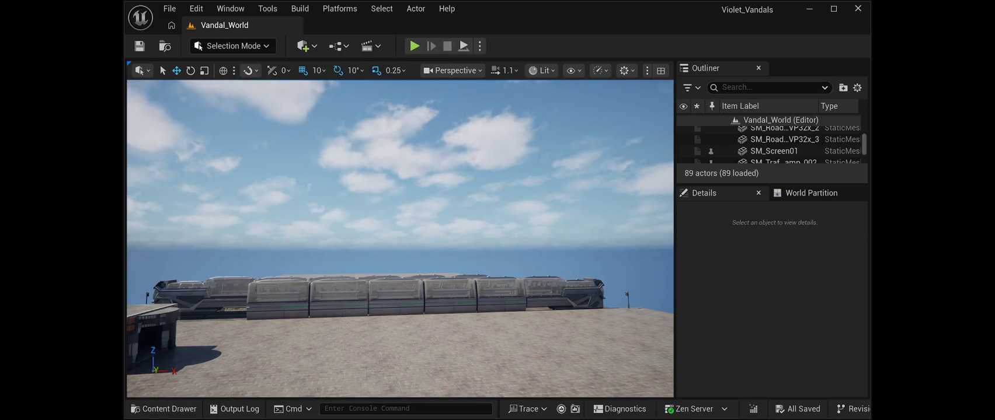
key("w")
key("w")
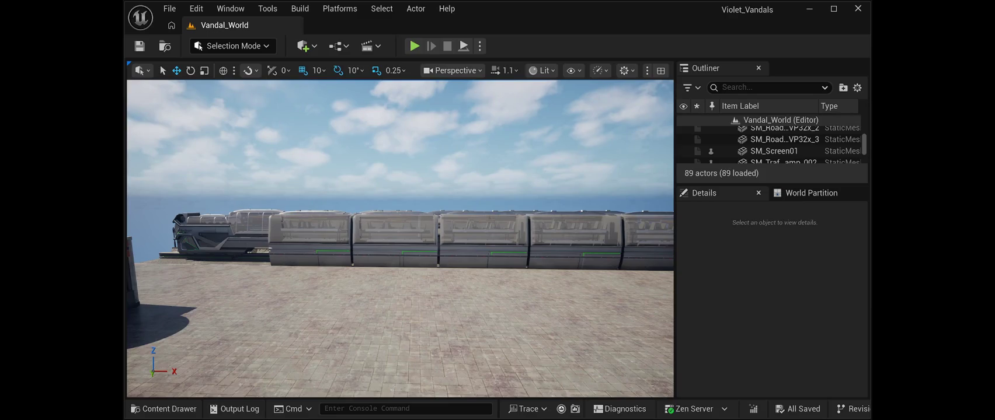
key("w")
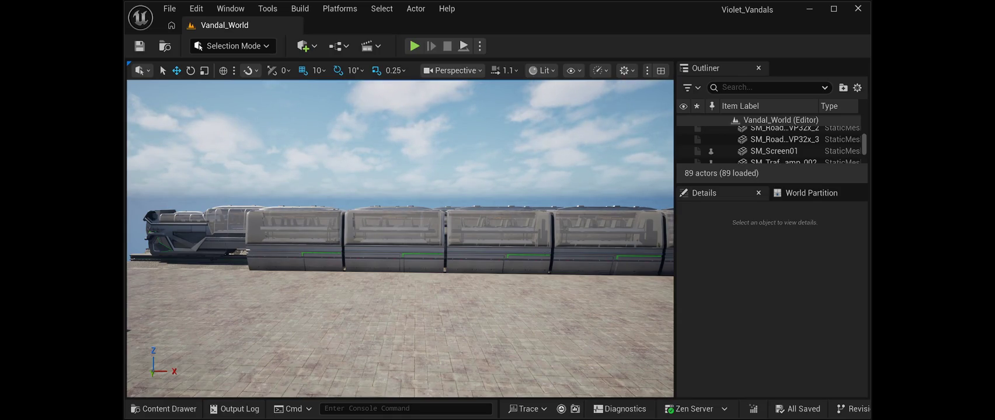
mouse_move(176, 114)
left_mouse_down()
mouse_move(515, 344)
mouse_move(551, 344)
left_mouse_up()
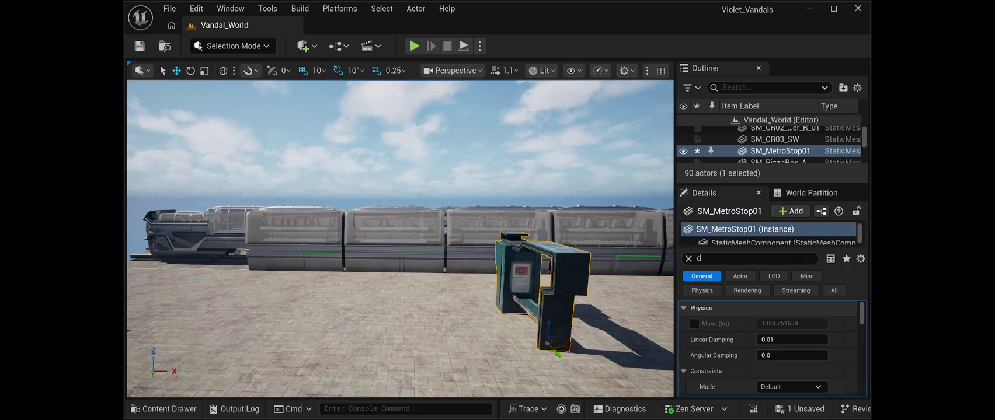
- Rotate the metro stop barrier to run along the train and slide it left along the platform
left_click(190, 70)
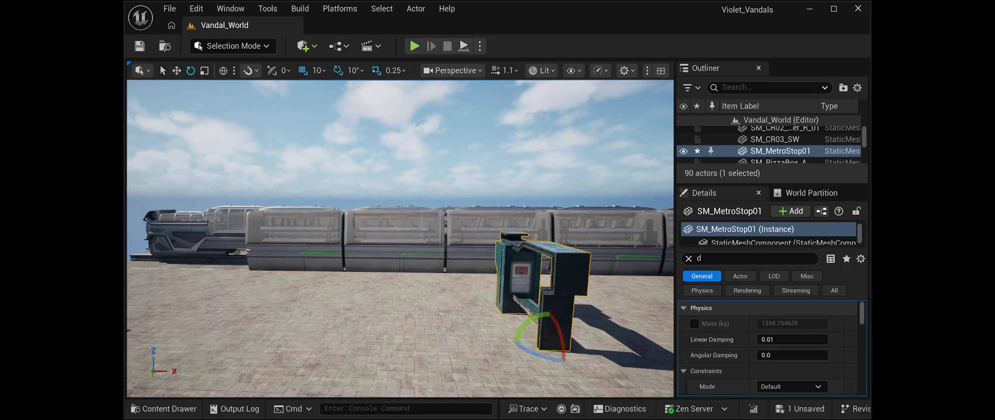
mouse_move(552, 357)
left_mouse_down()
mouse_move(631, 359)
mouse_move(666, 345)
left_mouse_up()
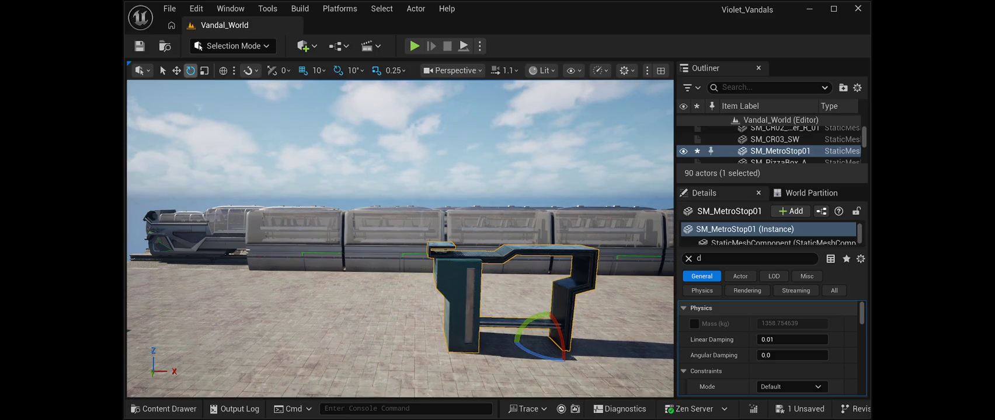
left_click(176, 70)
left_click_drag(547, 343, 283, 331)
key("f")
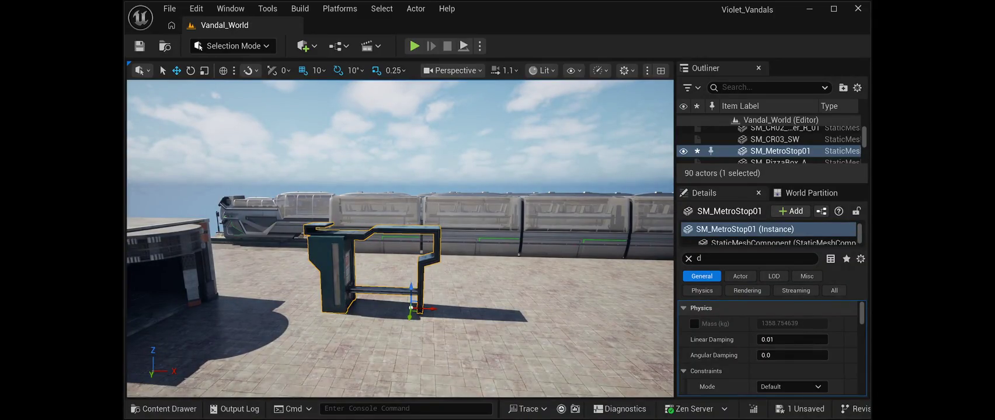
- Alt-drag barrier copies to the left and right, then move the leftmost one to the right end
left_click_drag(432, 309, 612, 317)
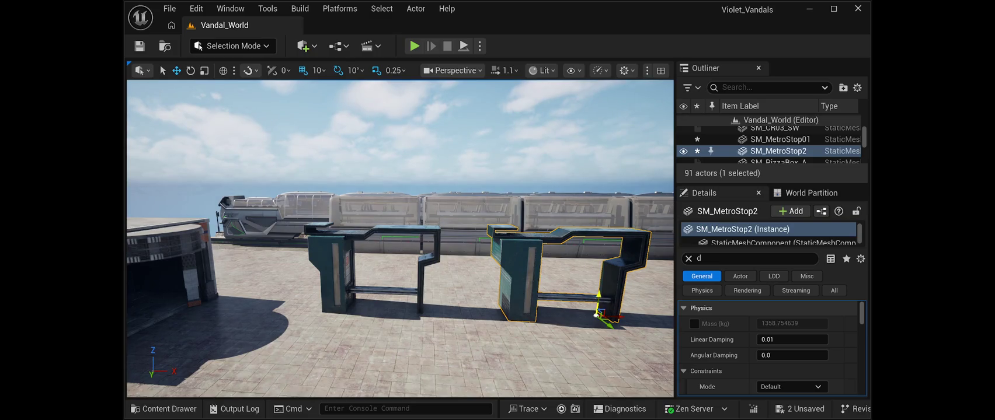
mouse_move(597, 299)
left_mouse_down()
mouse_move(584, 263)
mouse_move(572, 260)
left_mouse_up()
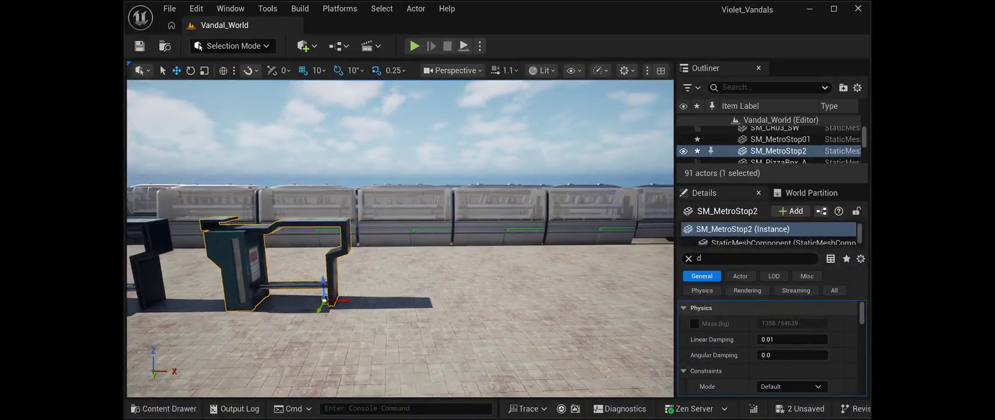
left_click_drag(335, 301, 152, 302)
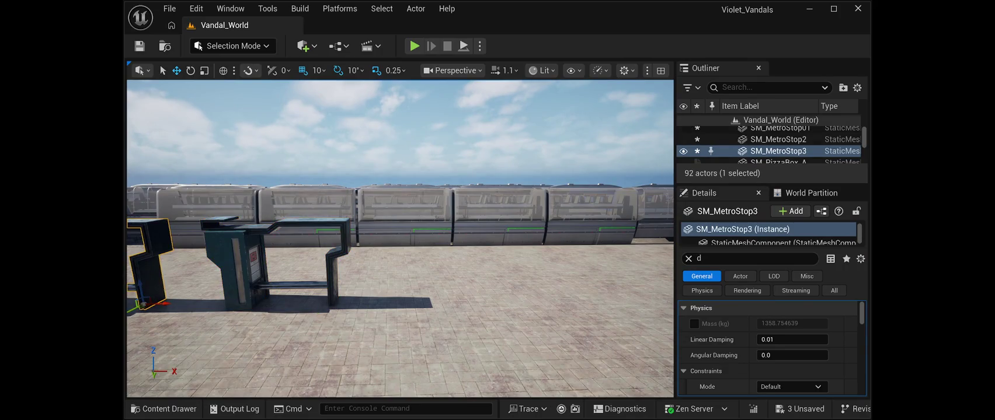
left_click(324, 300)
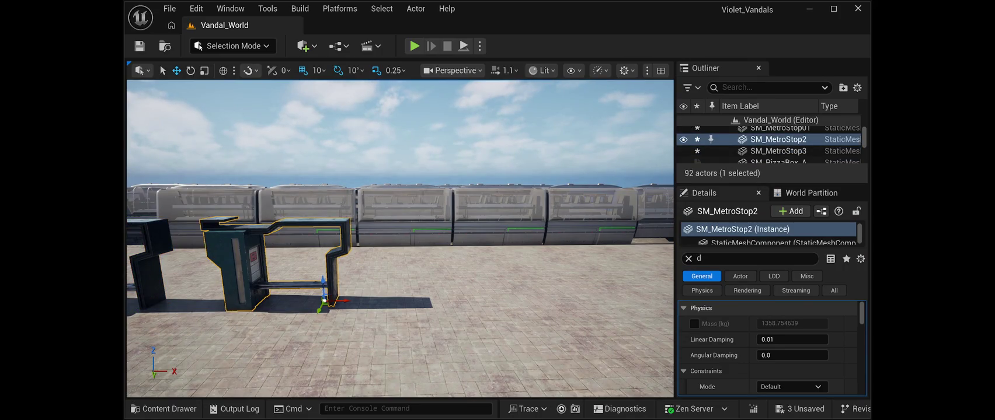
left_click_drag(341, 301, 515, 306)
left_click(157, 269)
left_click_drag(169, 304, 663, 292)
key("f")
left_click_drag(409, 240, 473, 240)
- Add two more barrier copies at the row's end to reach SM_MetroStop6, save, and paste a litter bin
key("ctrl+d")
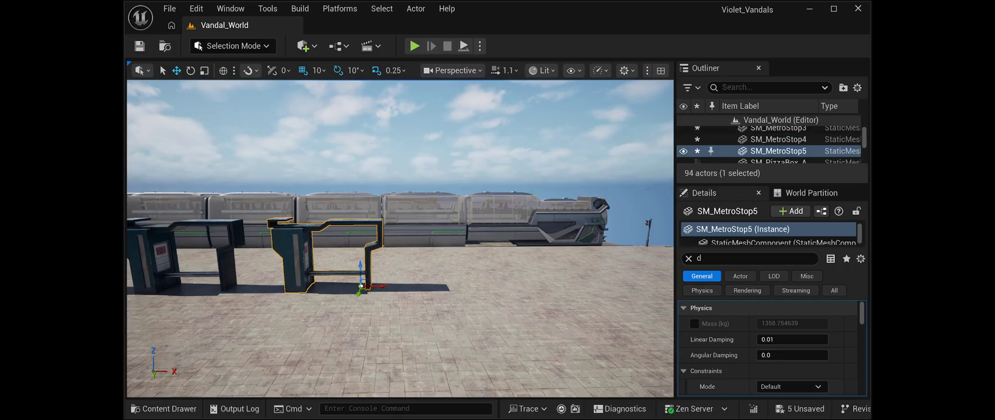
mouse_move(362, 285)
left_mouse_down()
mouse_move(514, 285)
mouse_move(497, 285)
left_mouse_up()
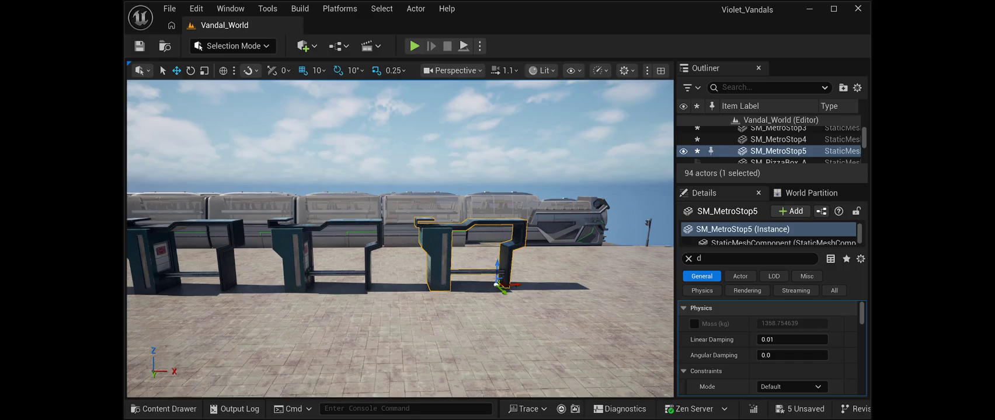
left_click_drag(497, 285, 636, 284)
mouse_move(525, 327)
left_mouse_down()
mouse_move(467, 318)
mouse_move(453, 280)
left_mouse_up()
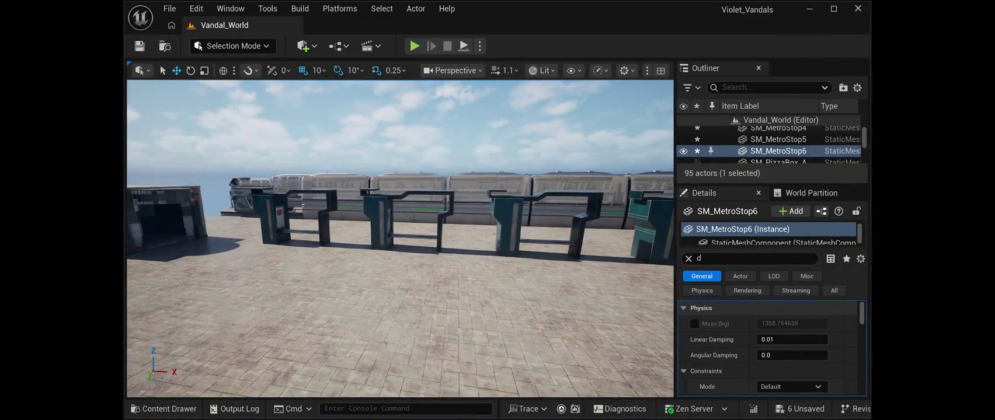
left_click(139, 46)
mouse_move(397, 239)
left_mouse_down()
mouse_move(357, 219)
mouse_move(307, 228)
left_mouse_up()
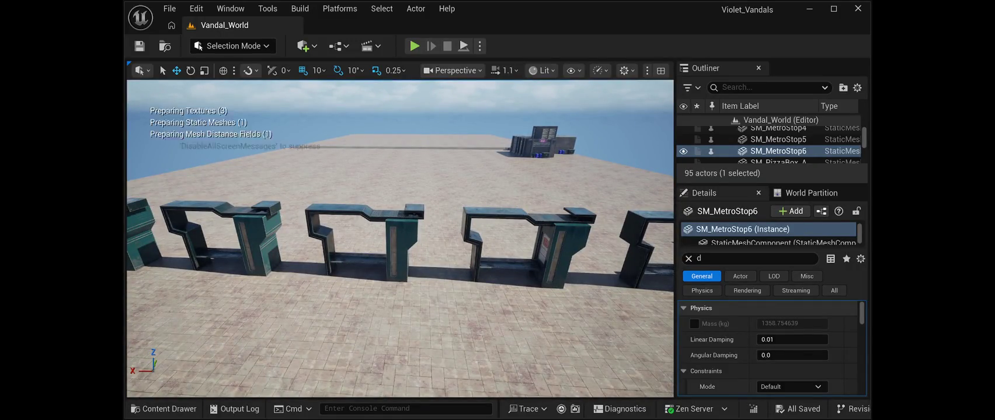
key("ctrl+v")
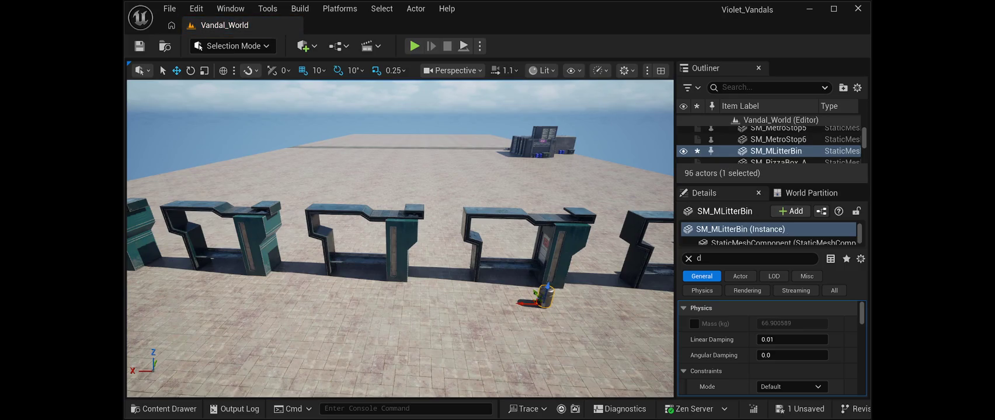
- Position the SM_MLitterBin between barriers and place a duplicate beside the next barrier
mouse_move(400, 239)
left_mouse_down()
mouse_move(385, 243)
mouse_move(394, 243)
left_mouse_up()
mouse_move(374, 304)
left_mouse_down()
mouse_move(581, 303)
mouse_move(582, 237)
left_mouse_up()
key("f")
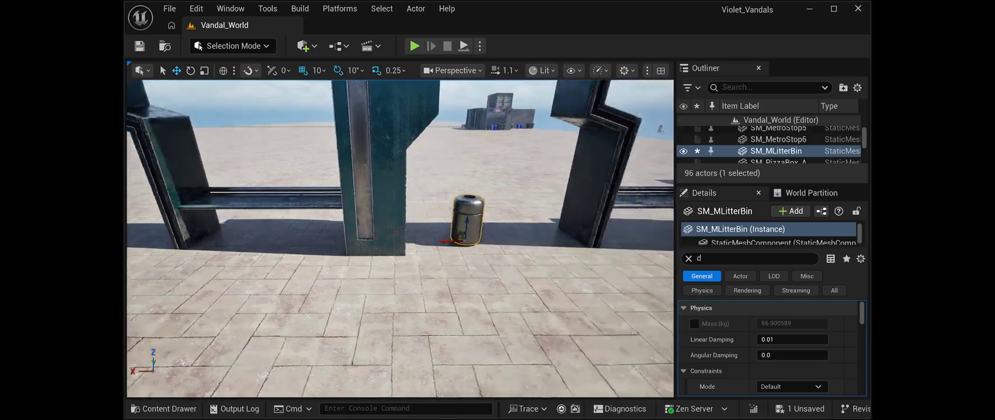
left_click_drag(372, 240, 411, 237)
key("ctrl+d")
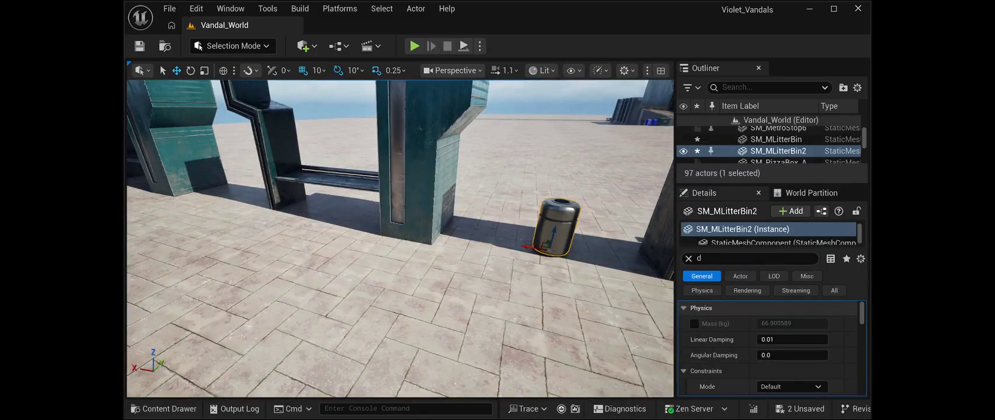
mouse_move(549, 248)
left_mouse_down()
mouse_move(237, 198)
mouse_move(245, 222)
mouse_move(263, 228)
left_mouse_up()
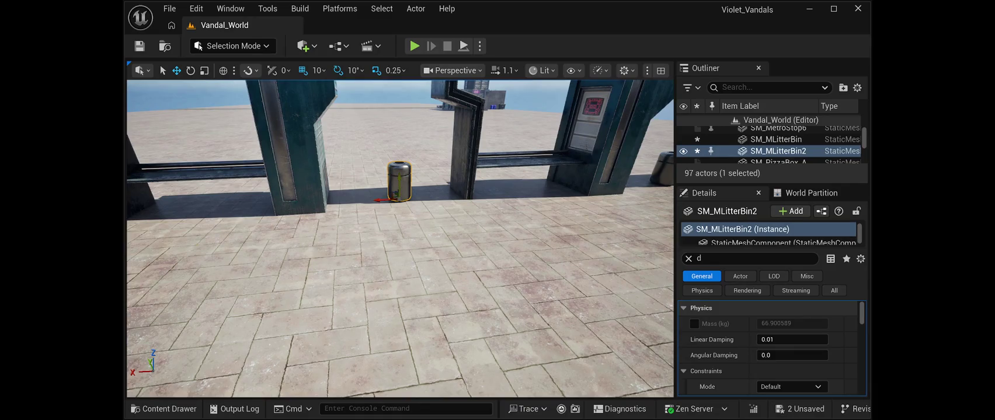
- Add litter bin copies up to SM_MLitterBin6 along the barriers, the last at the row's far end
left_click_drag(385, 200, 139, 213, "alt")
left_click_drag(264, 227, 221, 228)
left_click_drag(266, 177, 192, 170)
key("f")
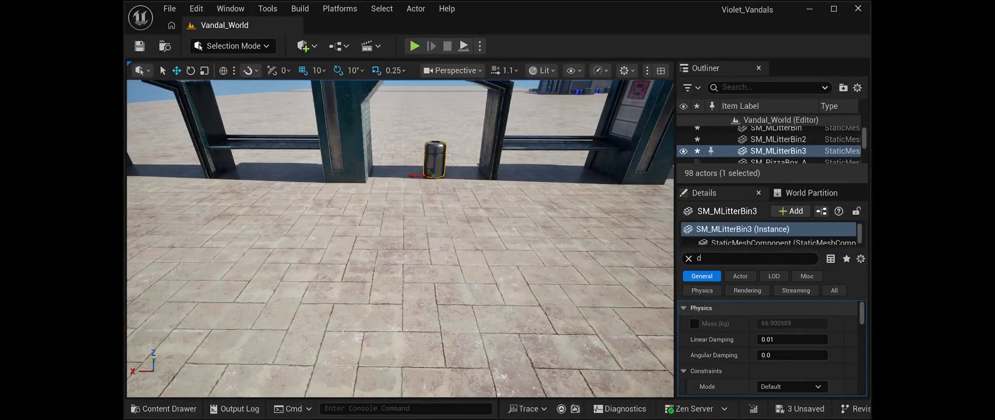
mouse_move(417, 176)
left_mouse_down("alt")
mouse_move(142, 175)
mouse_move(175, 175)
left_mouse_up("alt")
key("f")
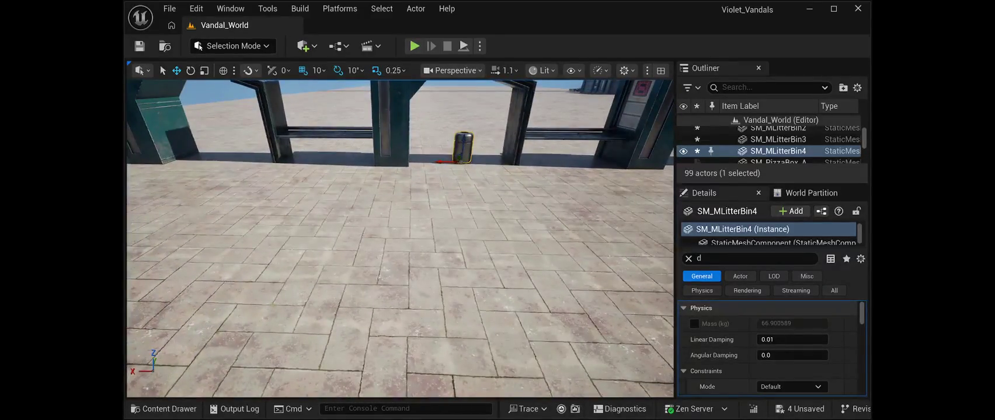
key("ctrl+d")
left_click_drag(446, 162, 212, 150)
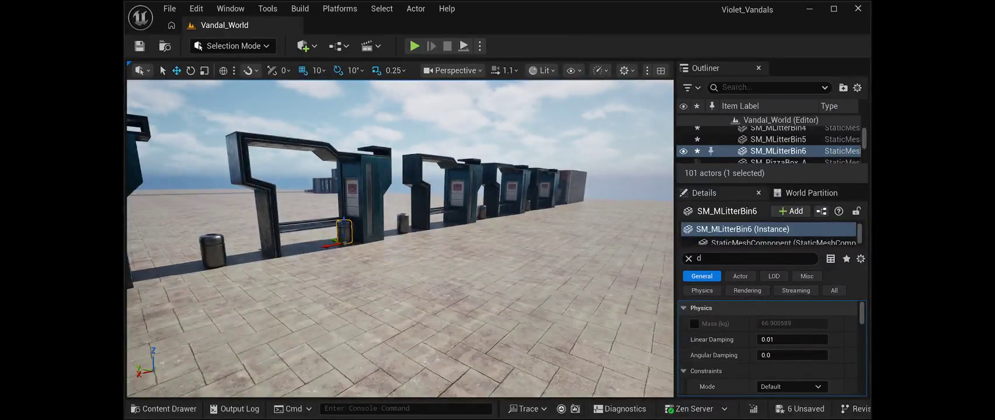
left_click_drag(329, 244, 555, 205)
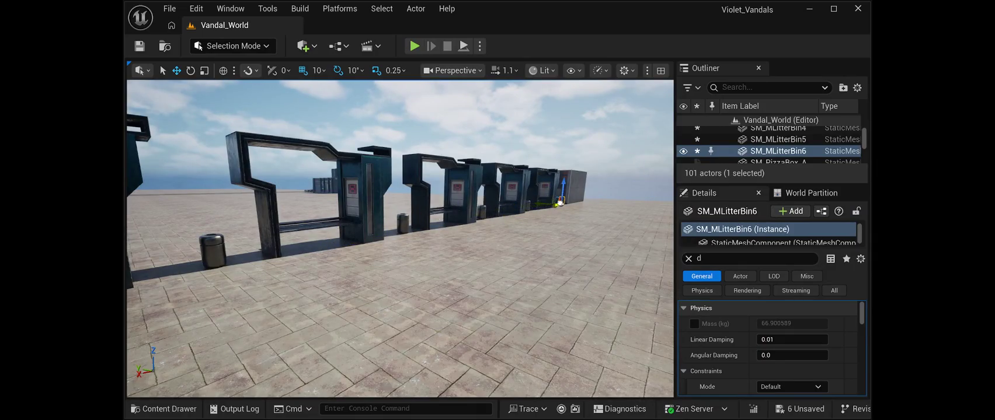
key("f")
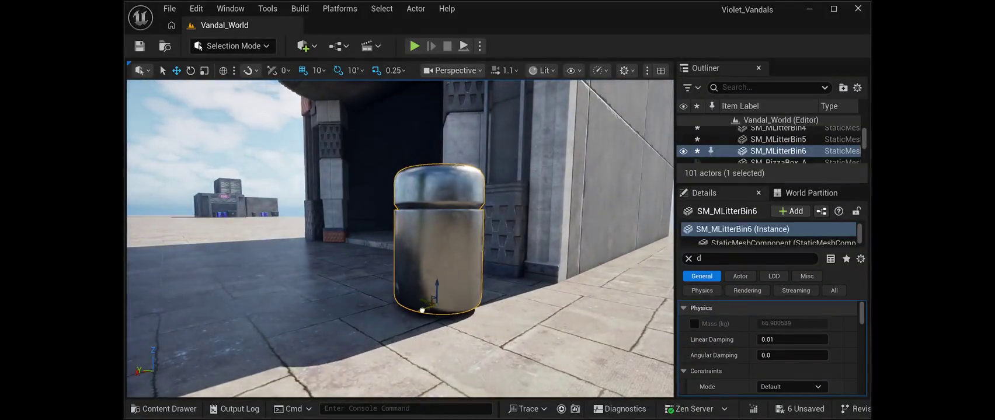
- Orbit around the litter bins to check their placement and save the level
mouse_move(470, 297)
left_mouse_down()
mouse_move(578, 296)
mouse_move(409, 297)
mouse_move(385, 286)
mouse_move(373, 274)
mouse_move(374, 158)
left_mouse_up()
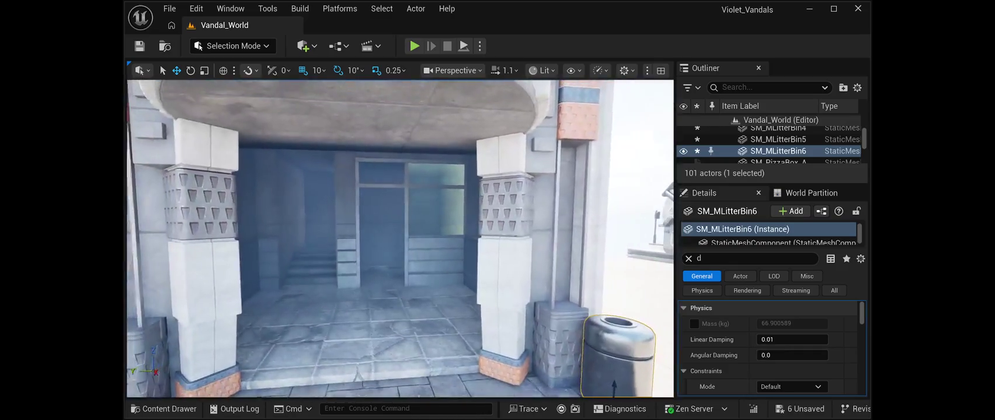
left_click_drag(374, 158, 376, 218)
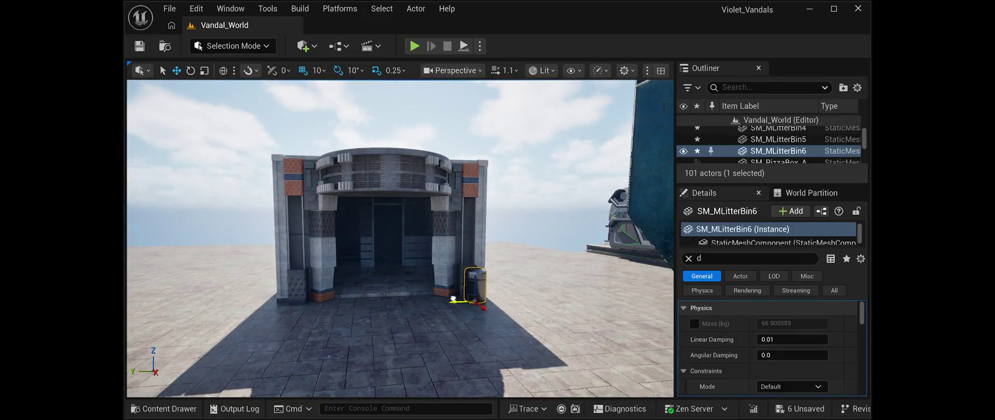
key("ctrl+s")
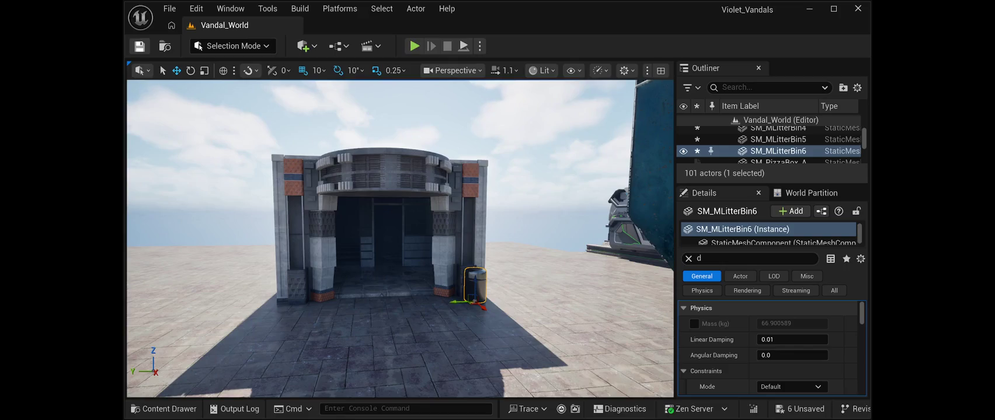
- Fly along the barriers beside the train, deselect, and start a Play In Editor preview
mouse_move(373, 175)
left_mouse_down()
mouse_move(514, 175)
mouse_move(362, 169)
mouse_move(357, 135)
mouse_move(400, 134)
left_mouse_up()
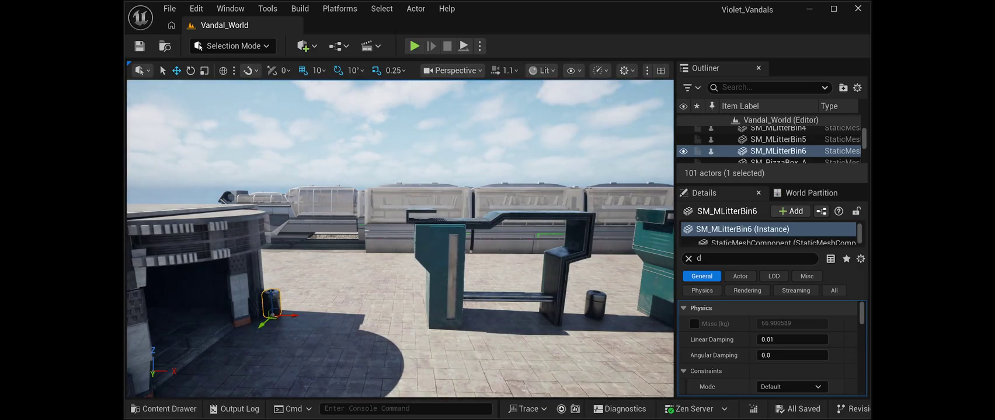
mouse_move(400, 135)
left_mouse_down()
mouse_move(485, 137)
mouse_move(447, 114)
mouse_move(412, 124)
left_mouse_up()
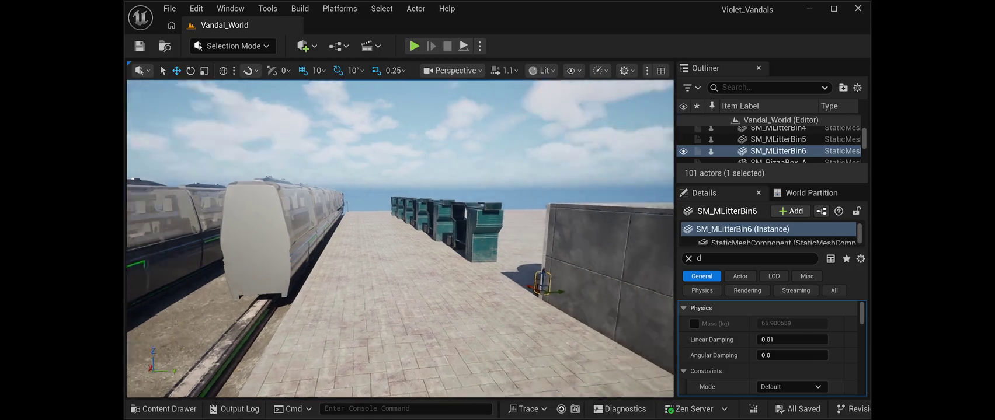
key("Escape")
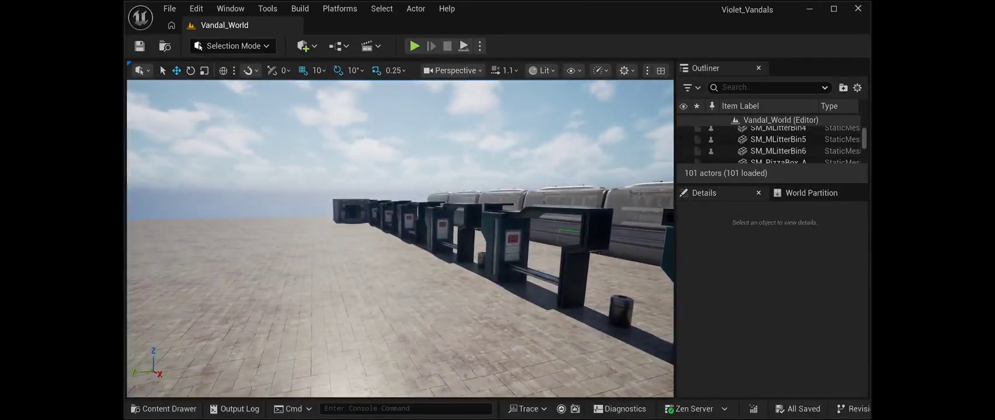
key("alt+p")
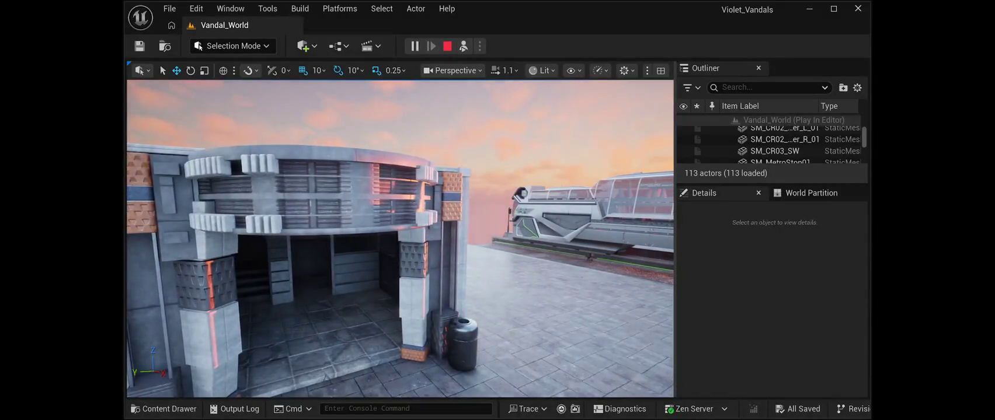
left_click(447, 45)
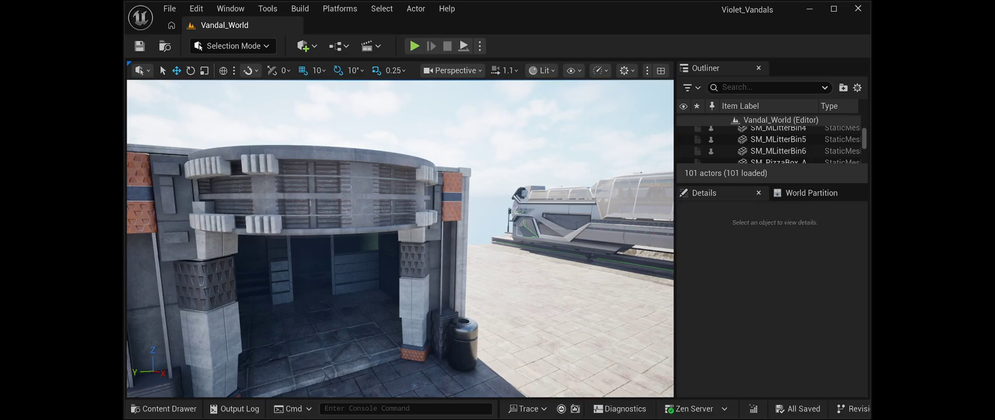
- Paste a street lamp and move it beside the litter bin on the platform
key("ctrl+v")
key("f")
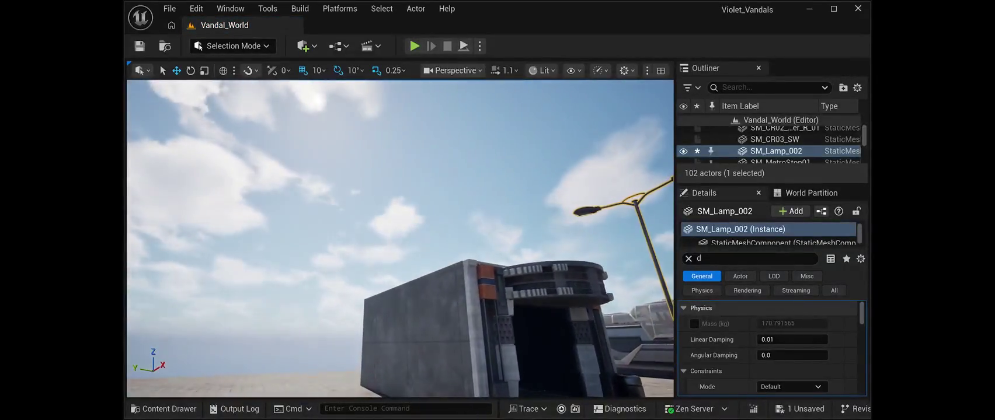
key("f")
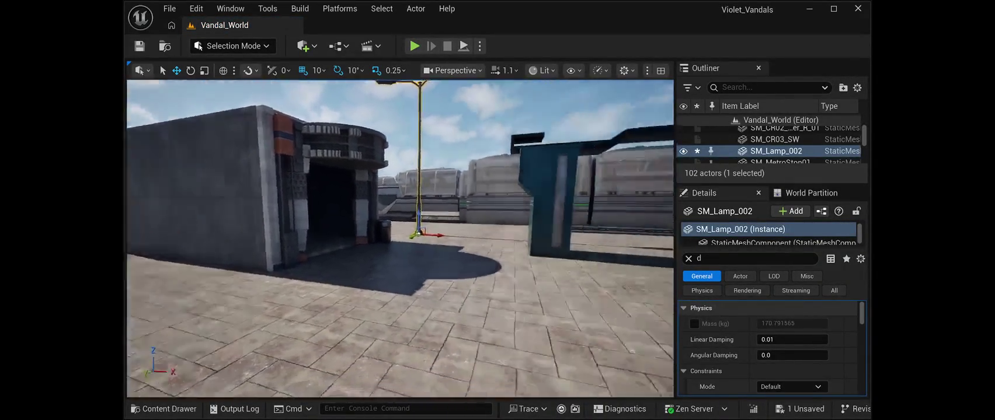
left_click_drag(324, 237, 598, 237)
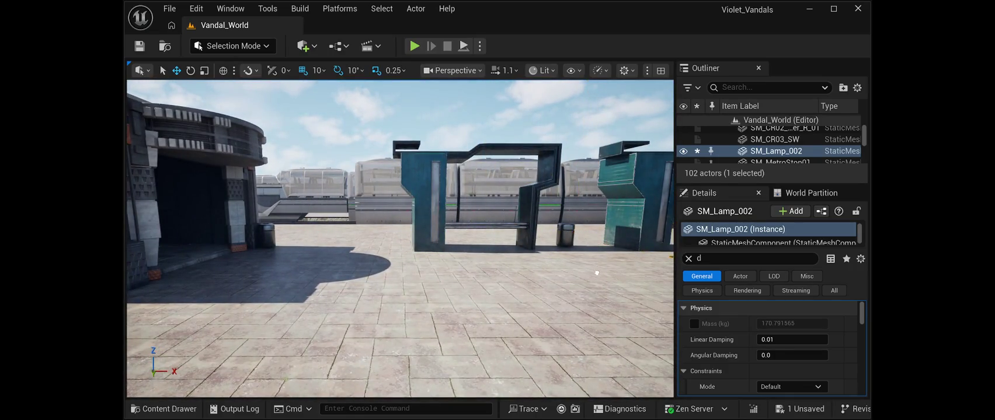
key("f")
key("w")
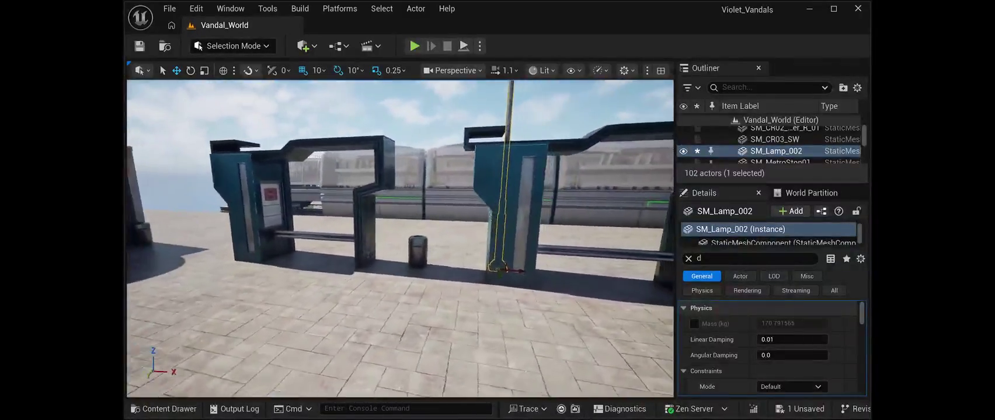
mouse_move(490, 234)
left_mouse_down()
mouse_move(429, 238)
mouse_move(392, 225)
mouse_move(392, 164)
mouse_move(392, 251)
mouse_move(370, 263)
left_mouse_up()
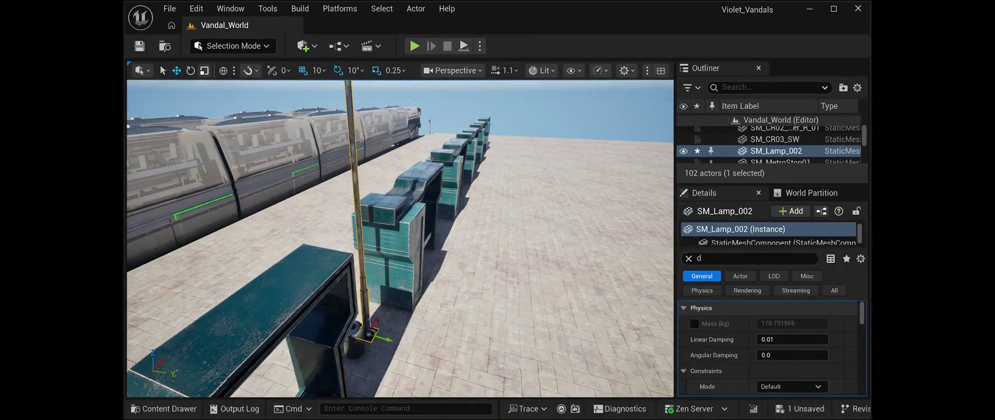
- Rotate the SM_Lamp_002 street lamp by 100 degrees
left_click(190, 70)
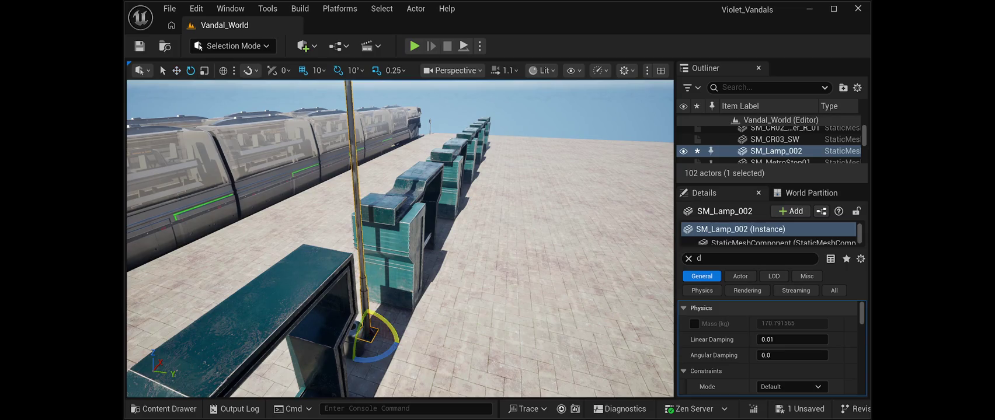
mouse_move(389, 348)
left_mouse_down()
mouse_move(388, 315)
mouse_move(399, 315)
mouse_move(401, 347)
left_mouse_up()
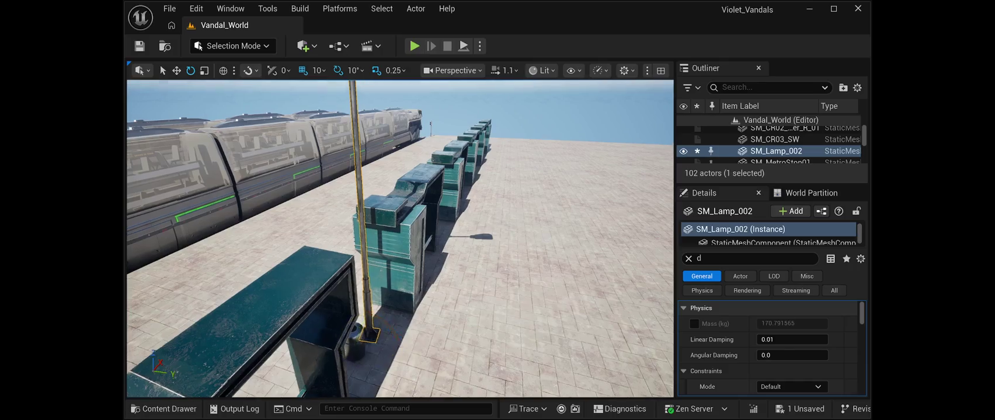
key("f")
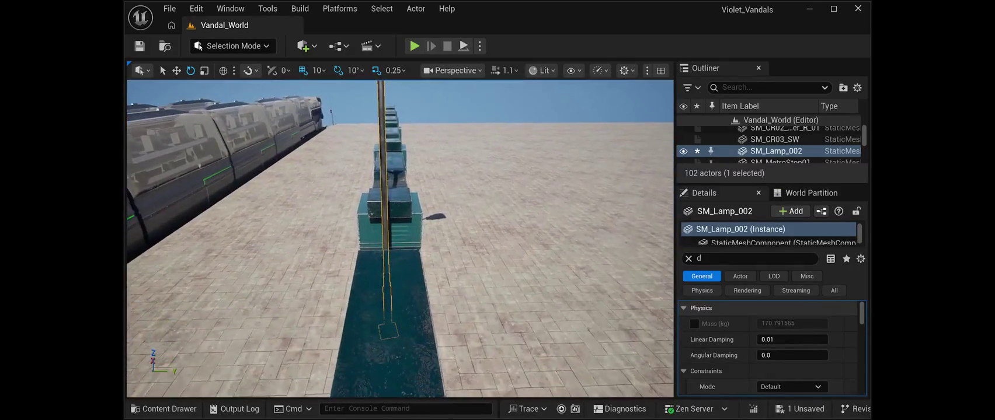
left_click_drag(392, 308, 392, 308)
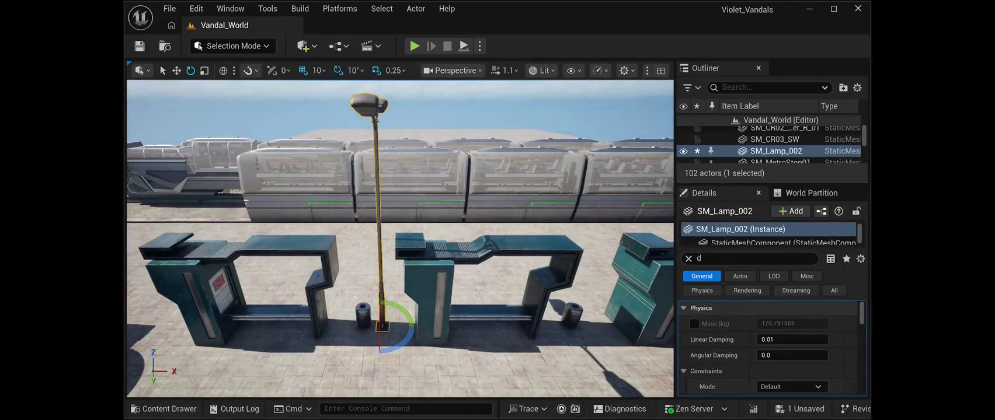
left_click(177, 70)
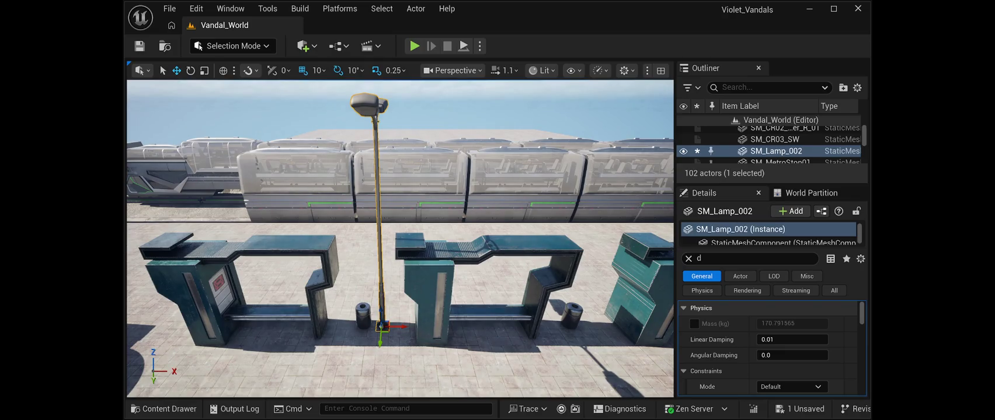
- Duplicate the lamp twice, placing each copy at the next barrier gap along the row
key("ctrl+d")
left_click_drag(403, 327, 617, 313)
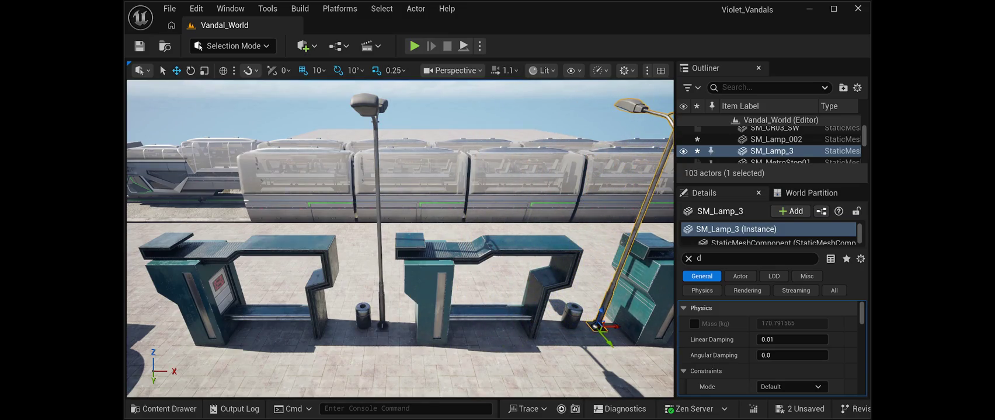
key("Right")
key("Right")
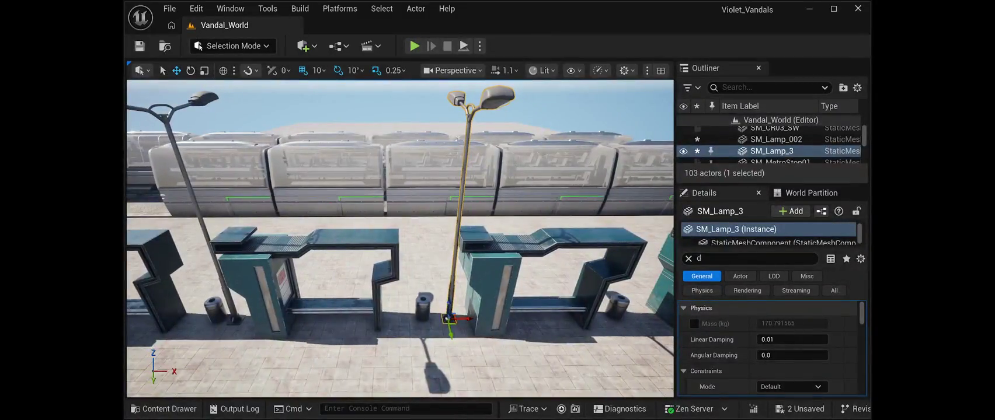
left_click_drag(467, 319, 460, 318)
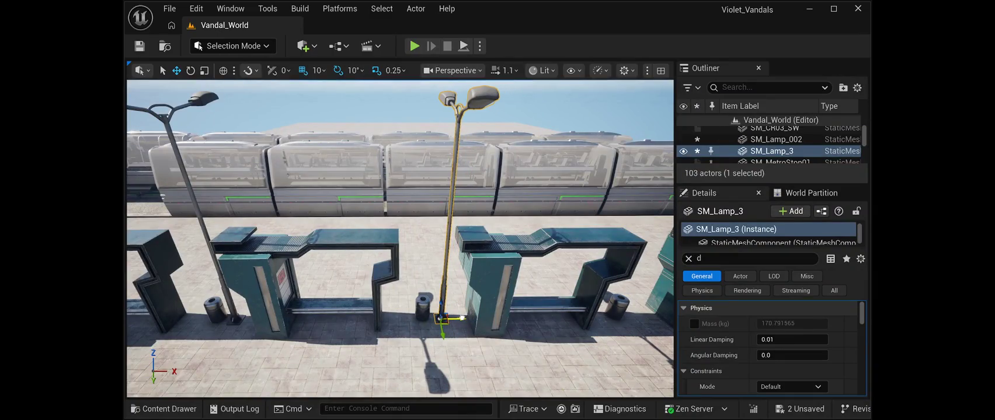
key("Right")
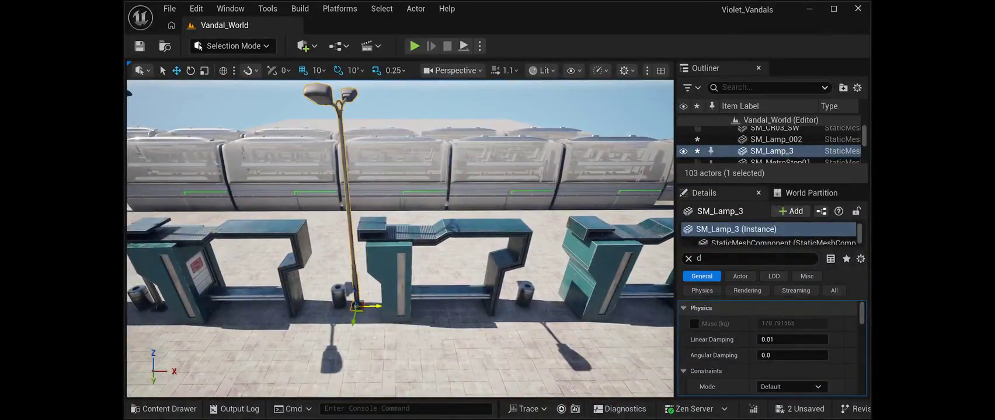
key("ctrl+d")
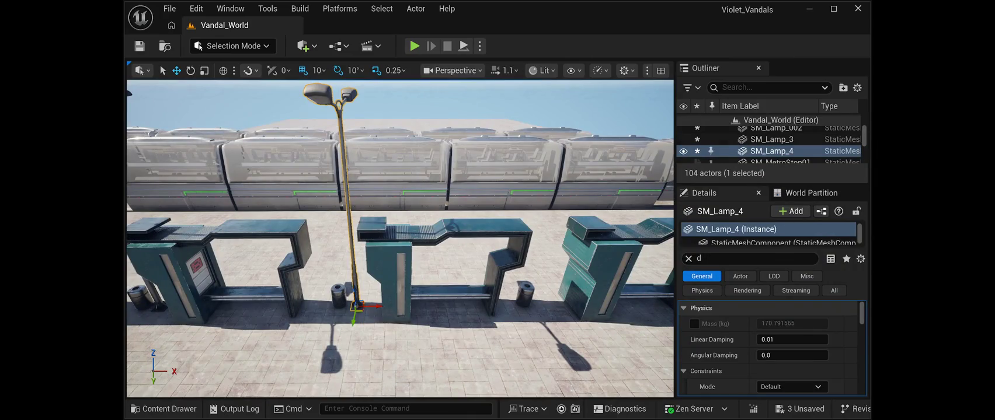
left_click_drag(368, 304, 556, 304)
key("Right")
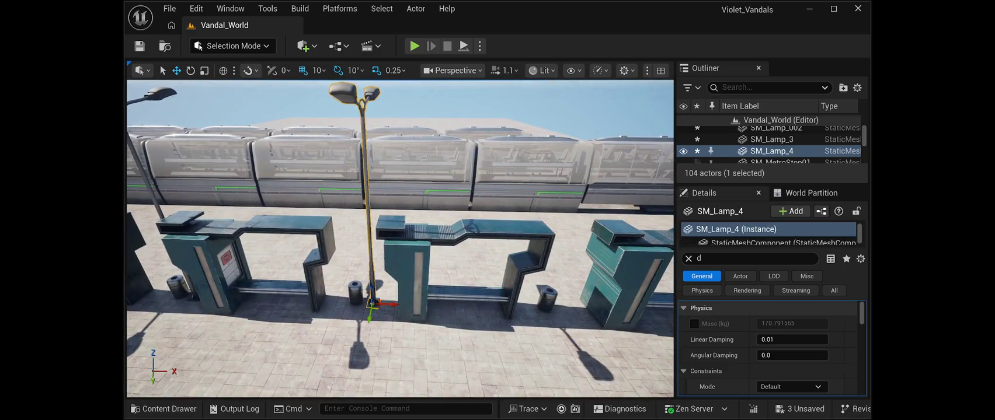
- Add two more lamp copies up to SM_Lamp_6 further along the barrier row
key("ctrl+d")
left_click_drag(388, 304, 581, 309)
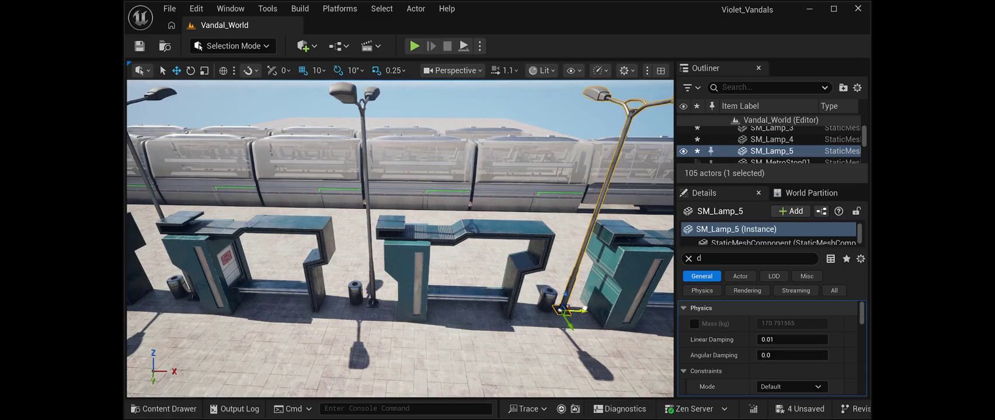
key("f")
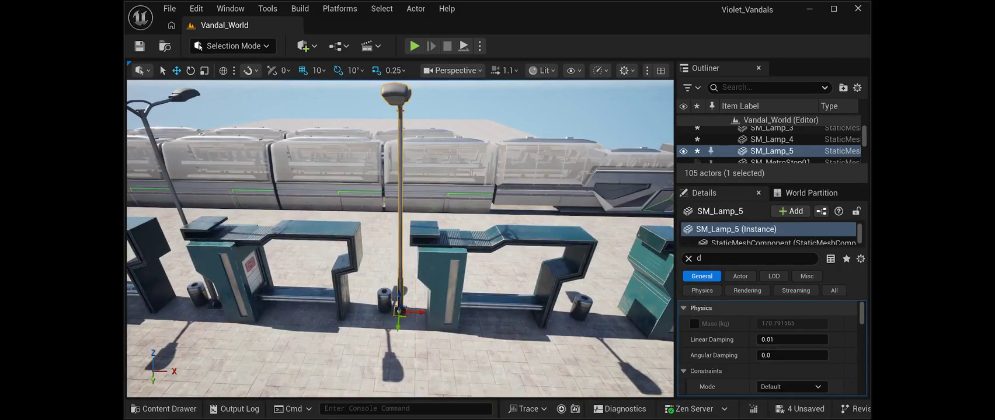
key("ctrl+d")
left_click_drag(399, 310, 605, 305)
left_click_drag(408, 263, 276, 245)
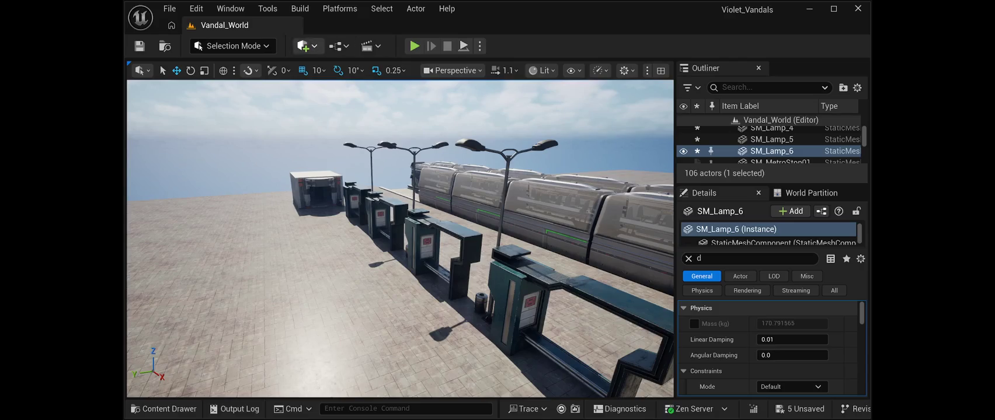
- Save the level, run a Play In Editor preview at sunset, then stop it
left_click(139, 45)
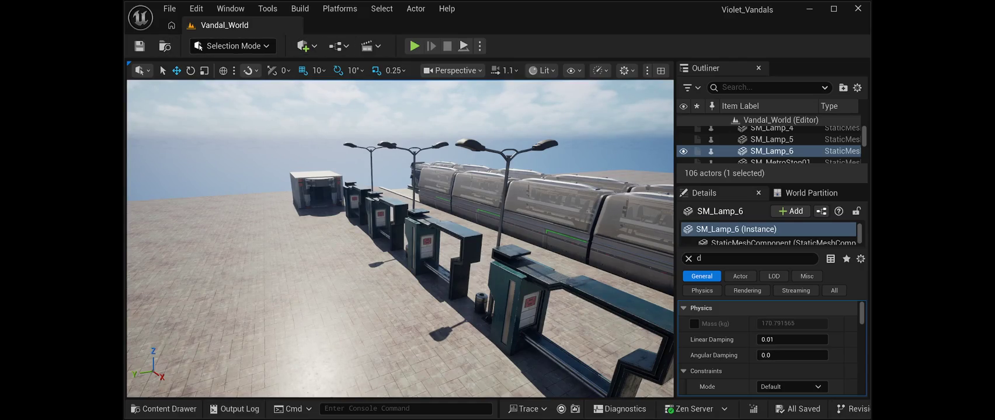
key("alt+p")
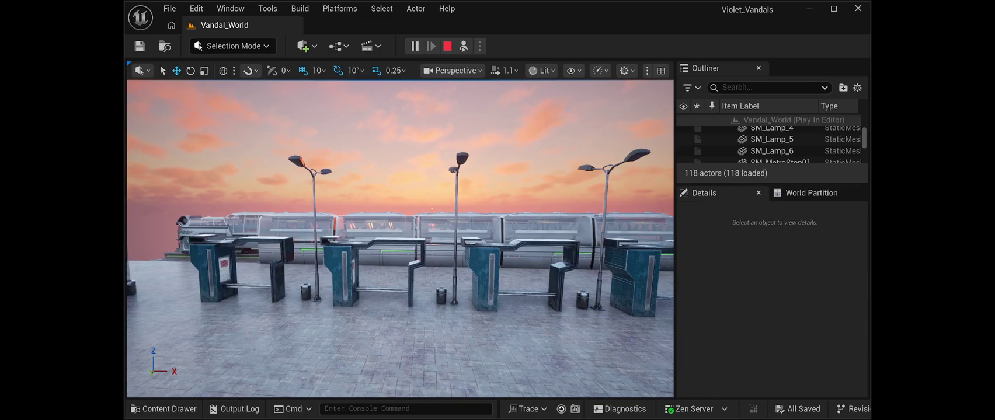
left_click(447, 46)
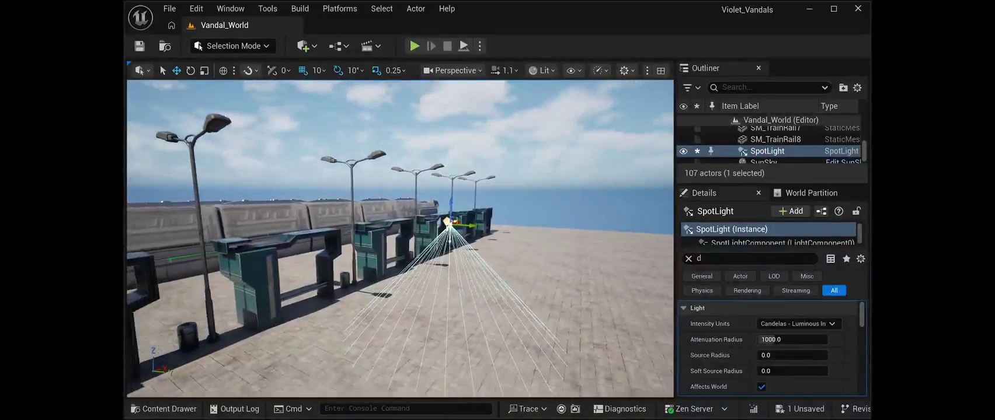
- Move the SpotLight across, up and over to the lamp posts, lowering it under a lamp head
left_click_drag(459, 227, 316, 222)
mouse_move(302, 196)
left_mouse_down()
mouse_move(286, 141)
mouse_move(303, 165)
mouse_move(228, 186)
left_mouse_up()
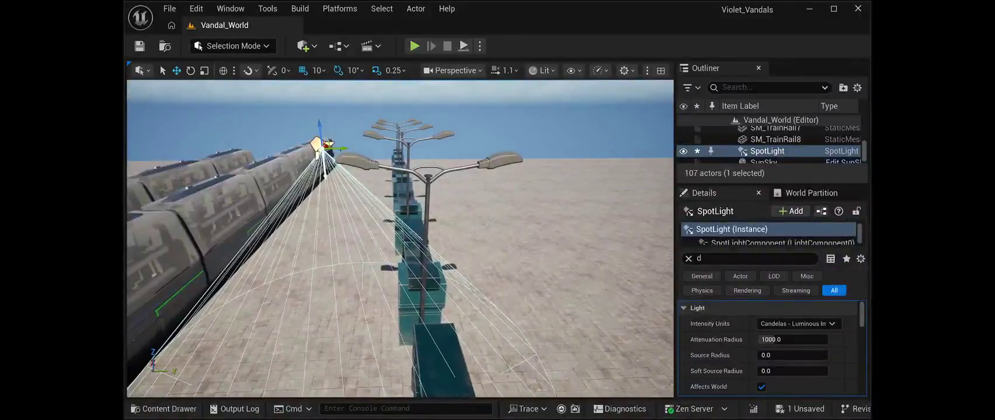
mouse_move(342, 148)
left_mouse_down()
mouse_move(514, 147)
mouse_move(432, 150)
left_mouse_up()
mouse_move(294, 140)
left_mouse_down()
mouse_move(297, 158)
mouse_move(199, 165)
left_mouse_up()
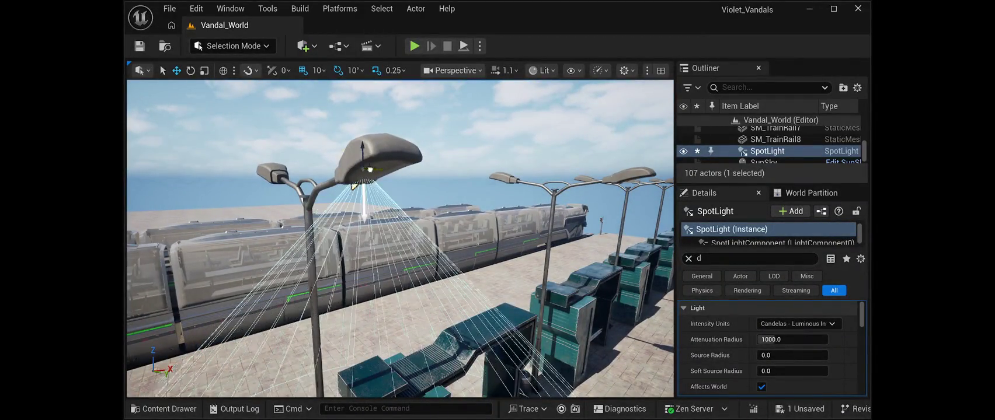
mouse_move(372, 170)
left_mouse_down()
mouse_move(357, 186)
mouse_move(397, 219)
mouse_move(231, 232)
left_mouse_up()
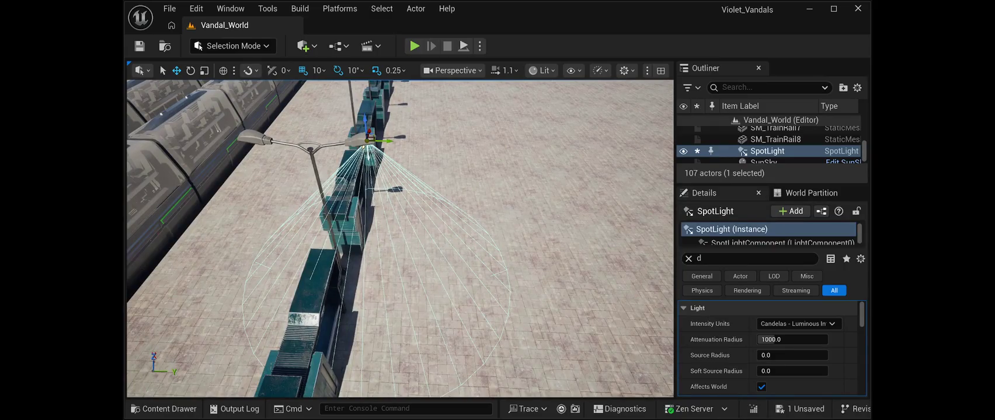
- Tilt the SpotLight by -10 degrees and save the level
key("e")
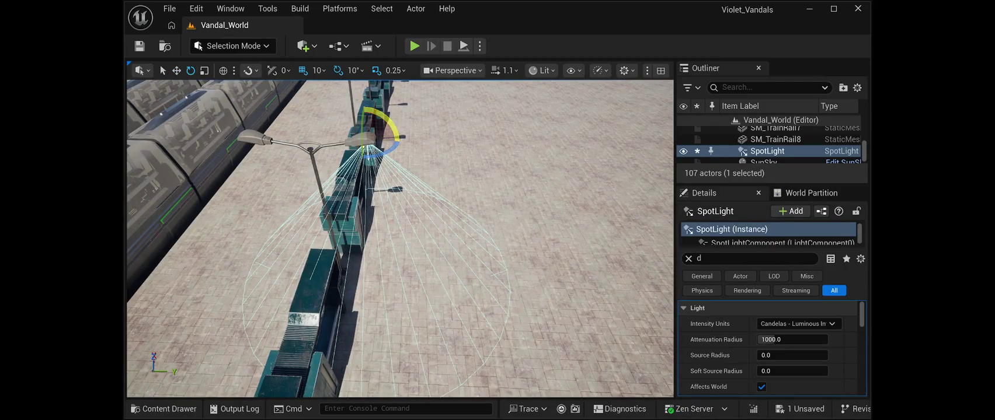
left_click_drag(392, 123, 393, 133)
mouse_move(397, 245)
left_mouse_down()
mouse_move(505, 222)
mouse_move(438, 234)
left_mouse_up()
key("ctrl+s")
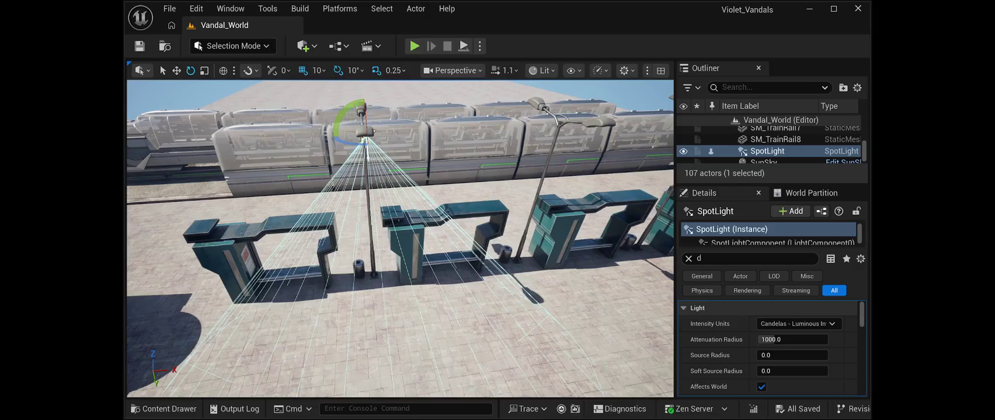
- Slide the SpotLight along X into the head of another street lamp
key("w")
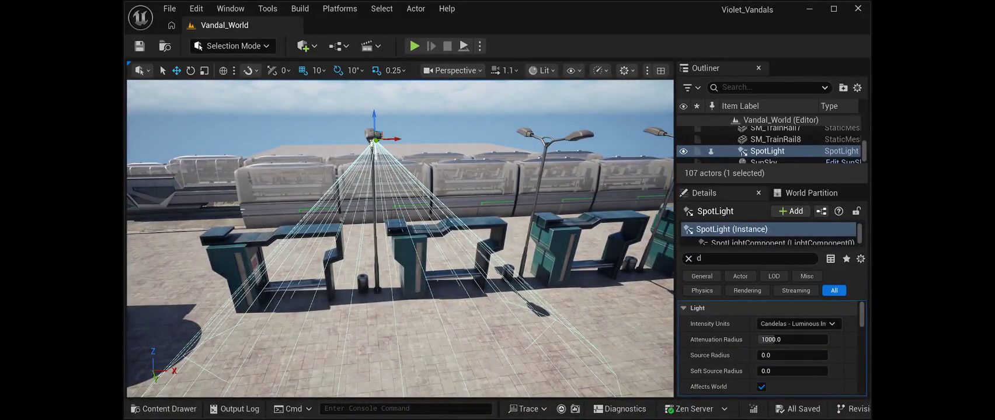
left_click_drag(394, 139, 603, 138)
key("f")
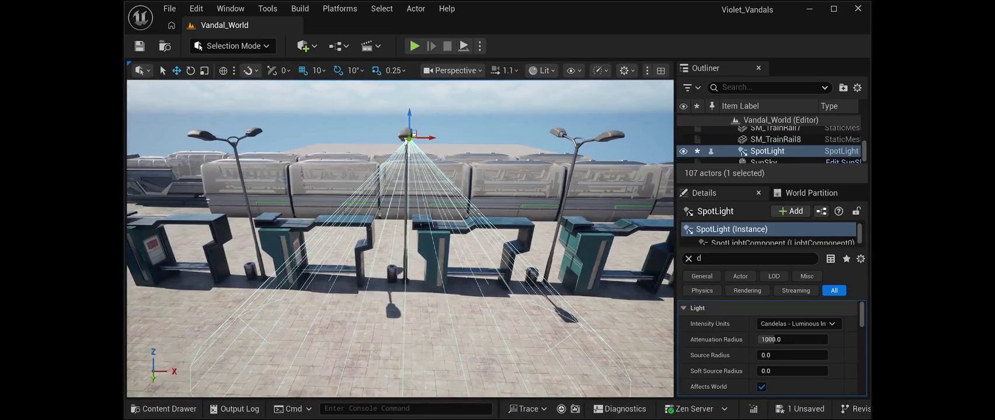
left_click_drag(422, 138, 420, 137)
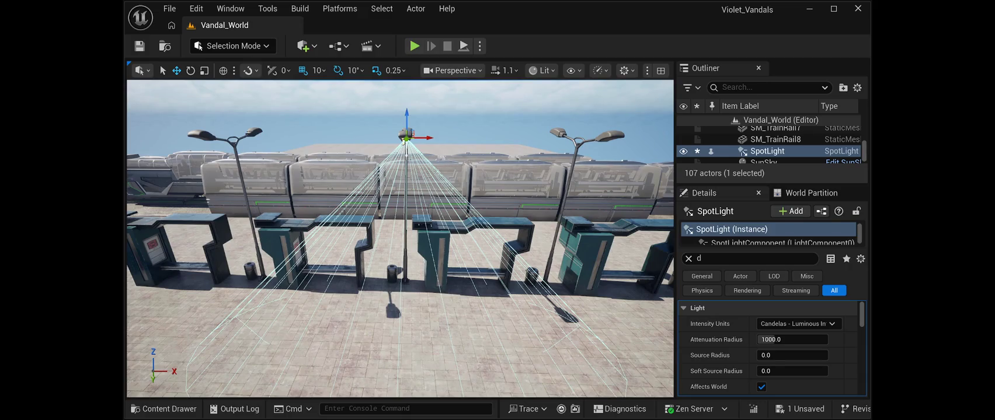
left_click_drag(421, 137, 626, 139)
key("f")
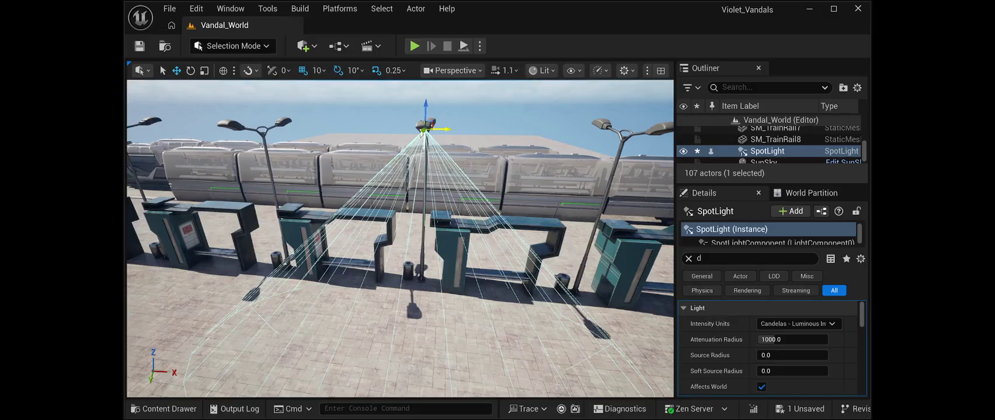
- Duplicate the spotlight as SpotLight2 and fit it into the right lamp head
key("ctrl+d")
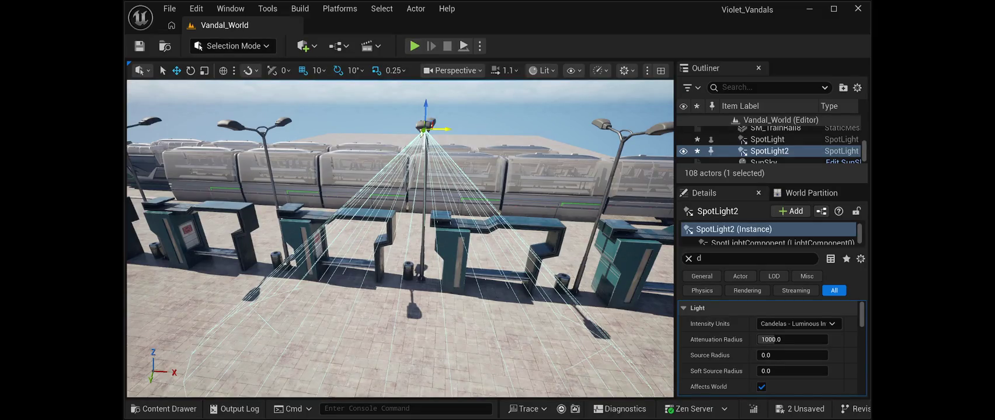
left_click_drag(441, 129, 660, 129)
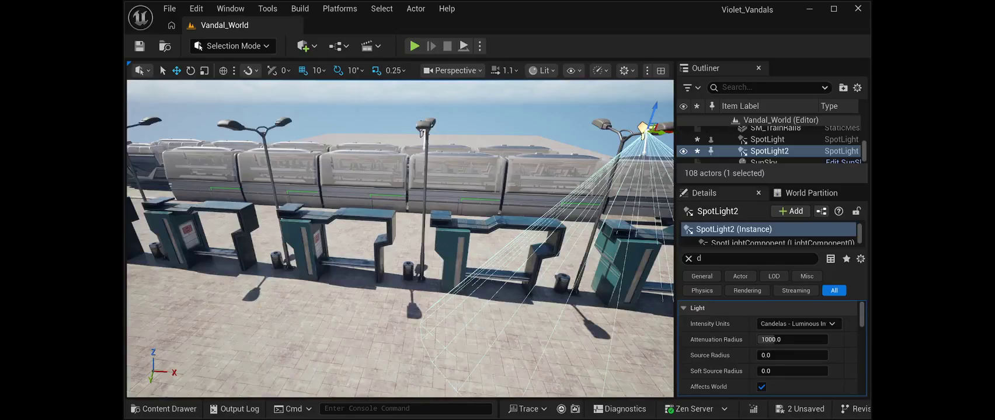
key("f")
left_click_drag(578, 133, 595, 137)
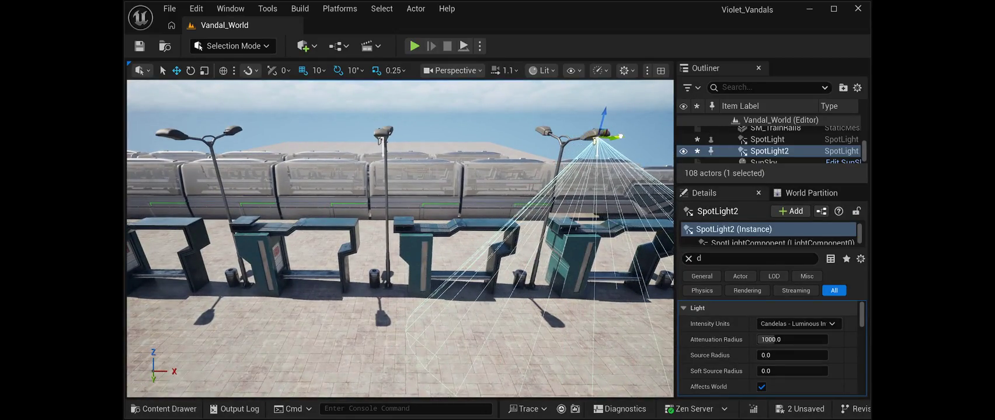
key("f")
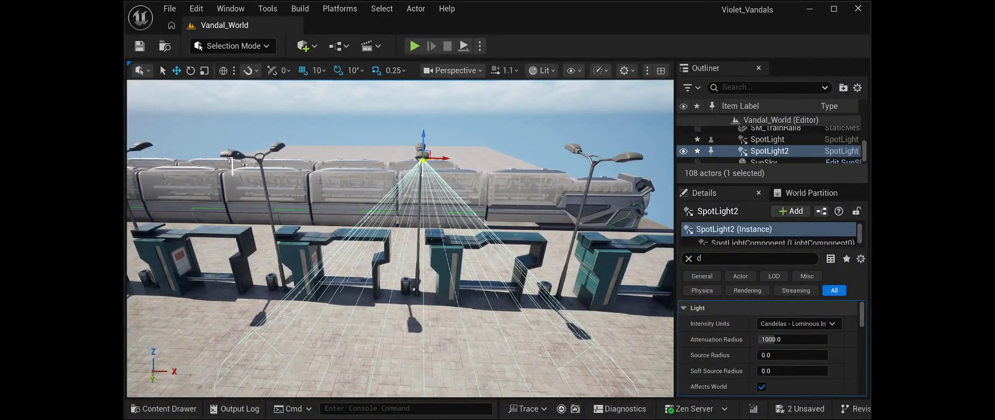
- Duplicate again to make SpotLight3, slide it along the lamp row, and save
key("ctrl+d")
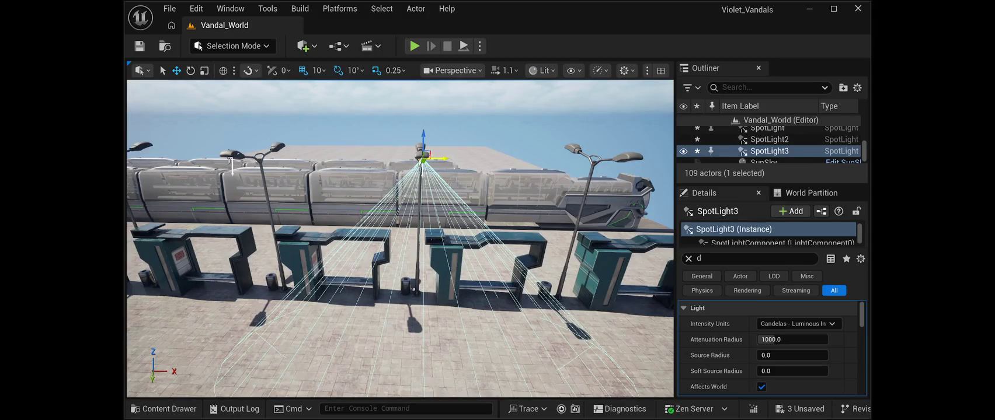
left_click_drag(444, 158, 616, 157)
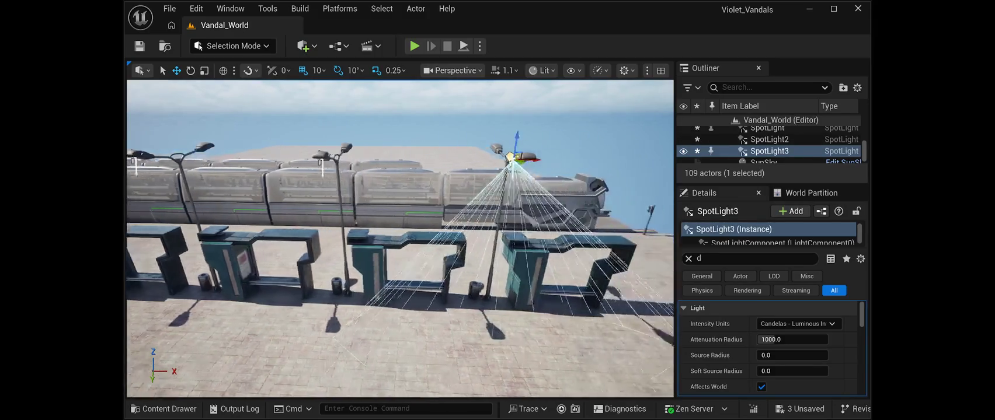
left_click_drag(409, 158, 424, 161)
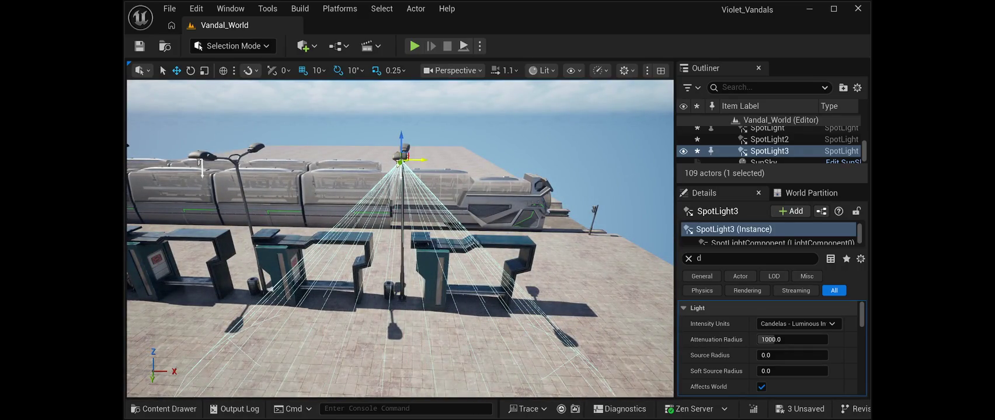
key("ctrl+s")
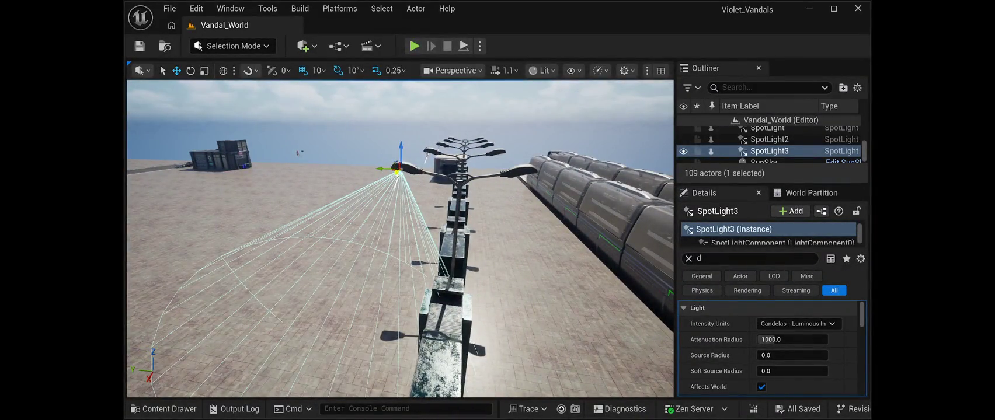
- Move SpotLight3 onto the next lamp head and rotate it so its cone points down
left_click_drag(388, 169, 514, 174)
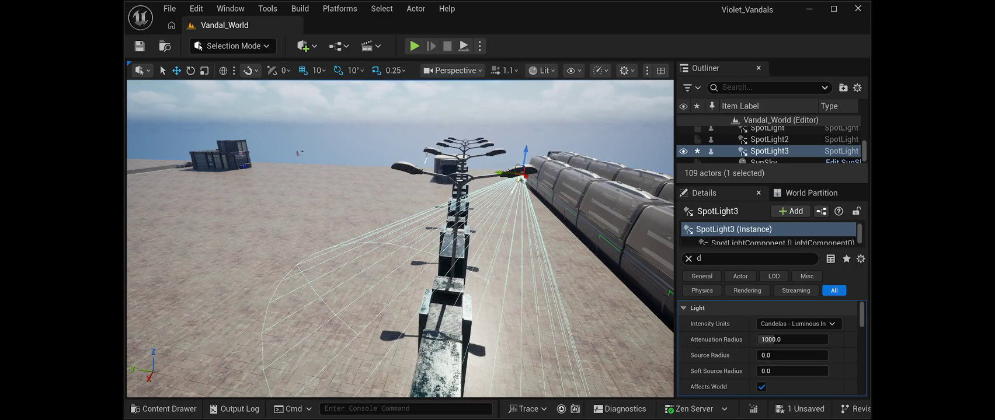
key("e")
left_click_drag(517, 178, 517, 178)
mouse_move(519, 178)
left_mouse_down()
mouse_move(458, 173)
mouse_move(546, 175)
mouse_move(493, 160)
left_mouse_up()
key("w")
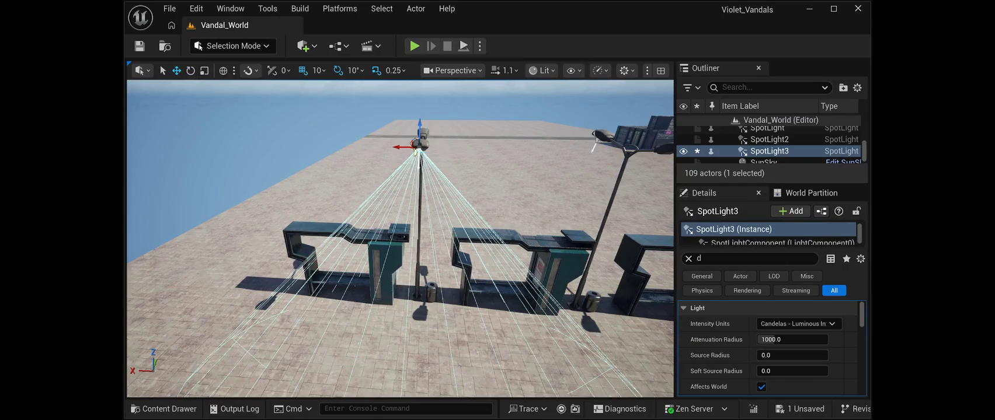
- Centre SpotLight3 in its lamp, save, and place a copy, SpotLight4, on the next lamp post
left_click_drag(399, 146, 403, 147)
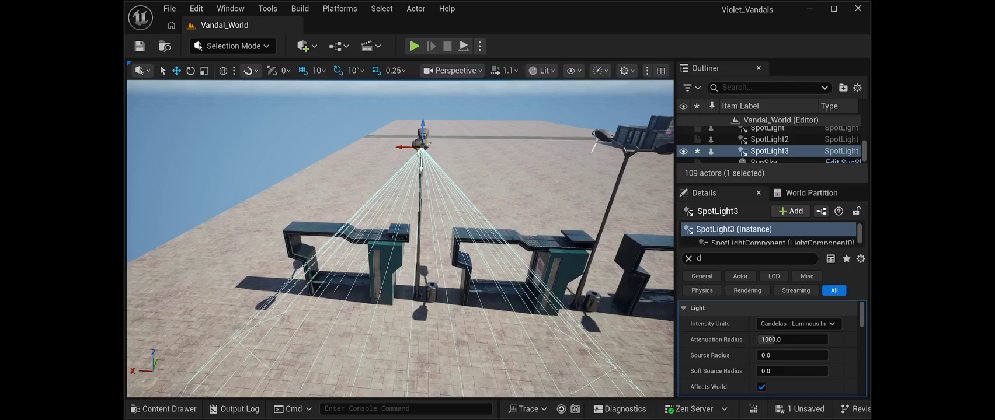
left_click(139, 46)
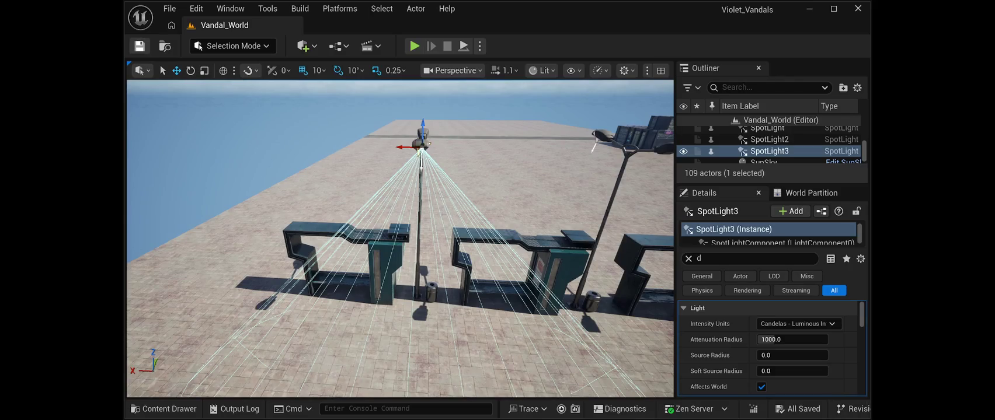
key("ctrl+d")
mouse_move(419, 148)
left_mouse_down()
mouse_move(611, 156)
mouse_move(540, 136)
left_mouse_up()
key("f")
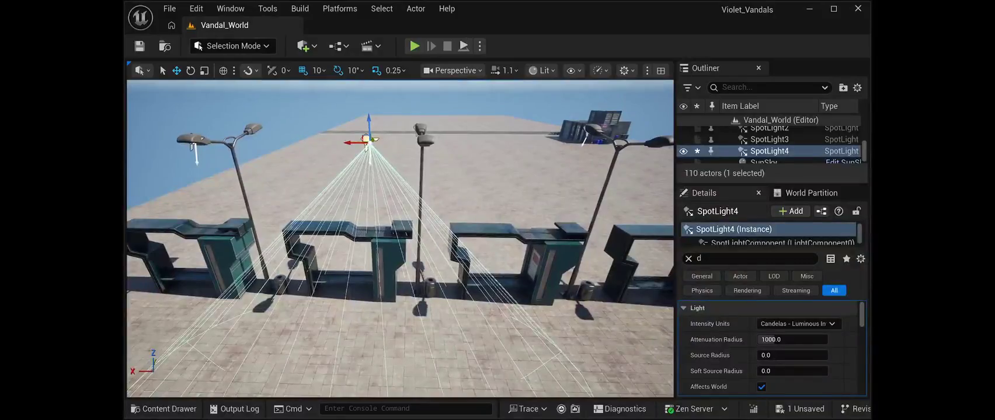
left_click_drag(370, 145, 433, 140)
- Copy the spotlight twice more as SpotLight5 and SpotLight6 onto the next lamps along X, then save
key("ctrl+d")
left_click_drag(405, 143, 630, 147)
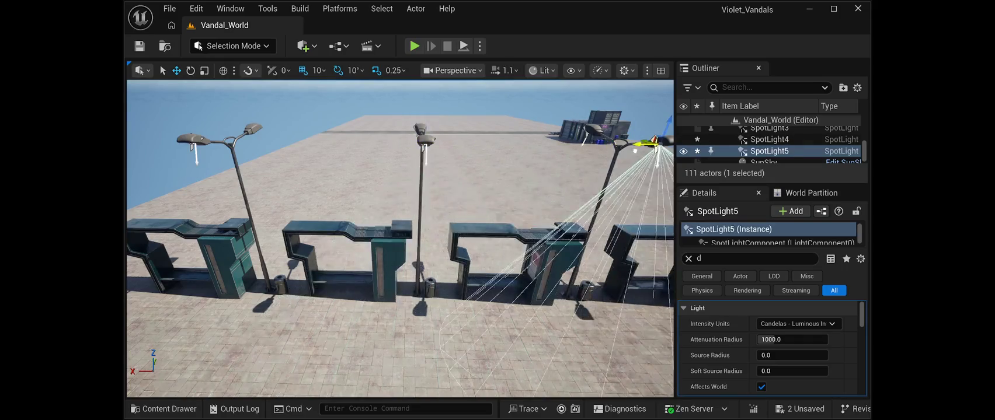
key("f")
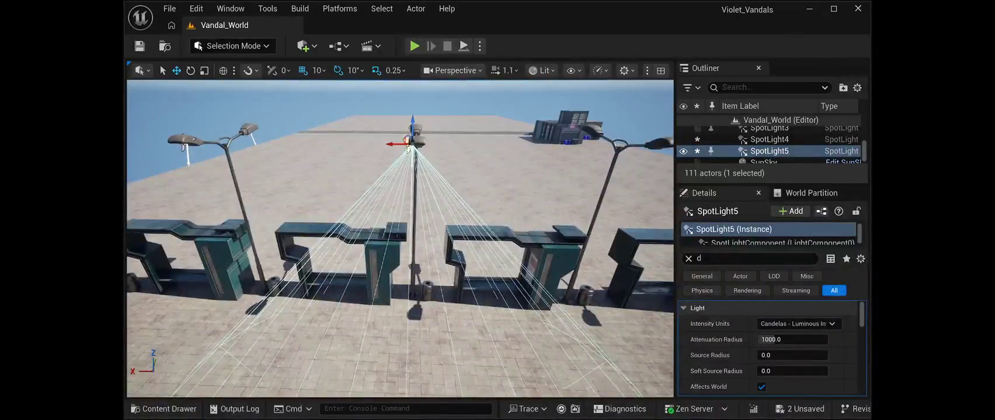
left_click_drag(407, 142, 396, 145)
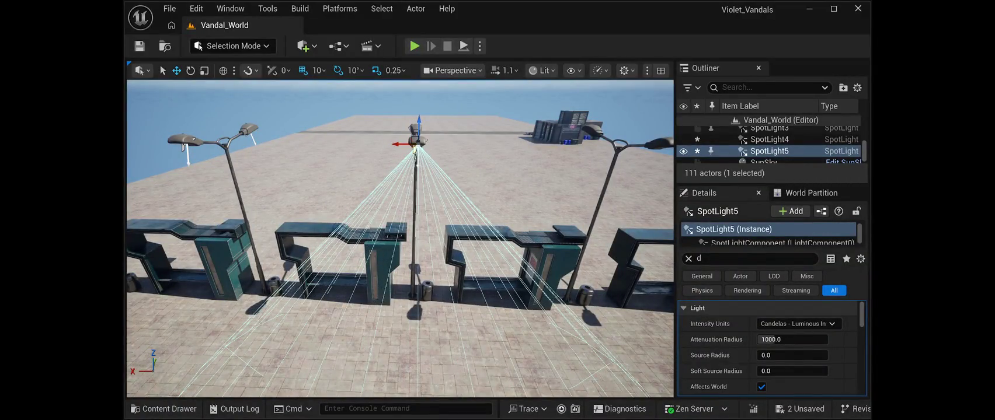
key("ctrl+d")
left_click_drag(400, 145, 656, 144)
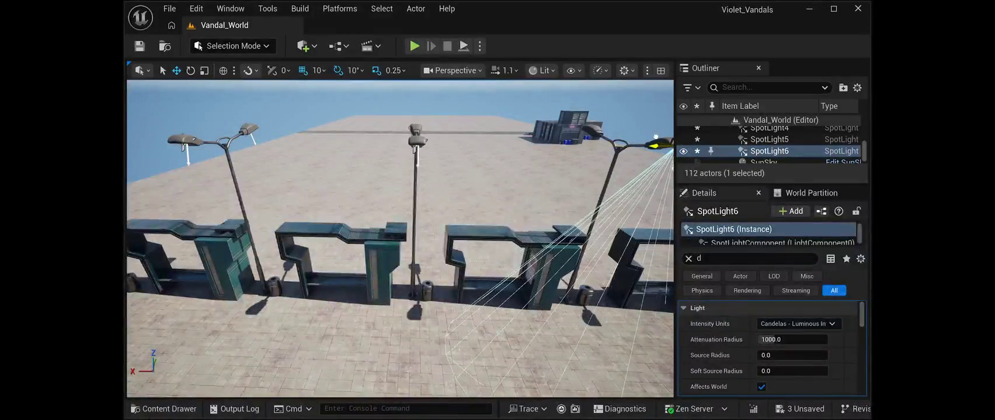
key("f")
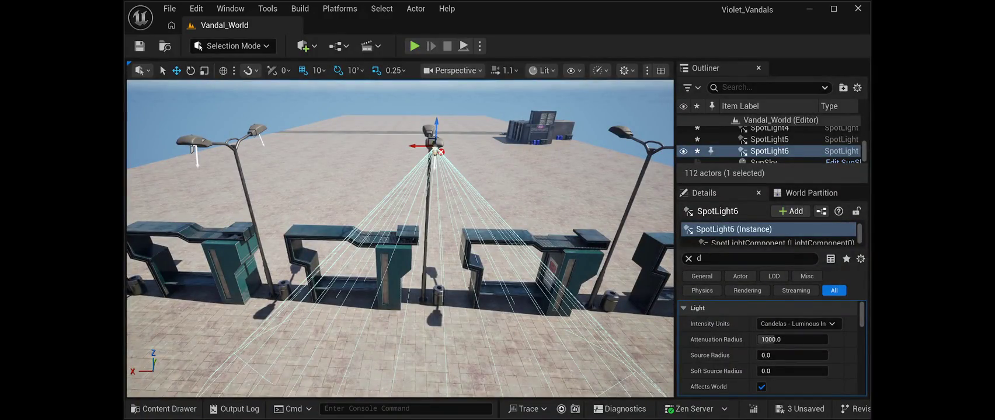
key("ctrl+s")
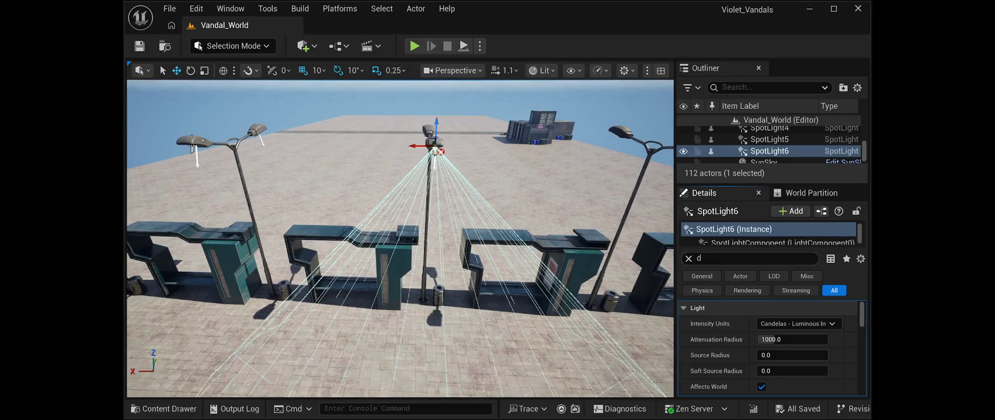
left_click(753, 259)
- Clear the Details filter, set the spotlight's Mobility to Movable, and save
key("BackSpace")
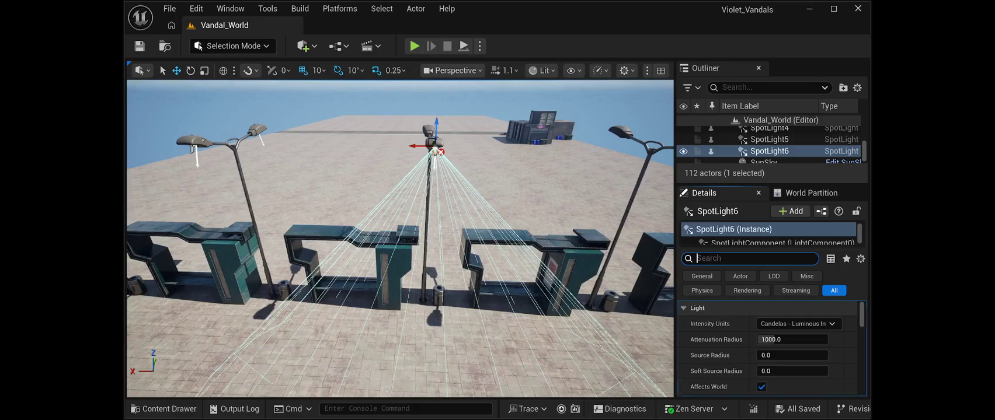
left_click(827, 371)
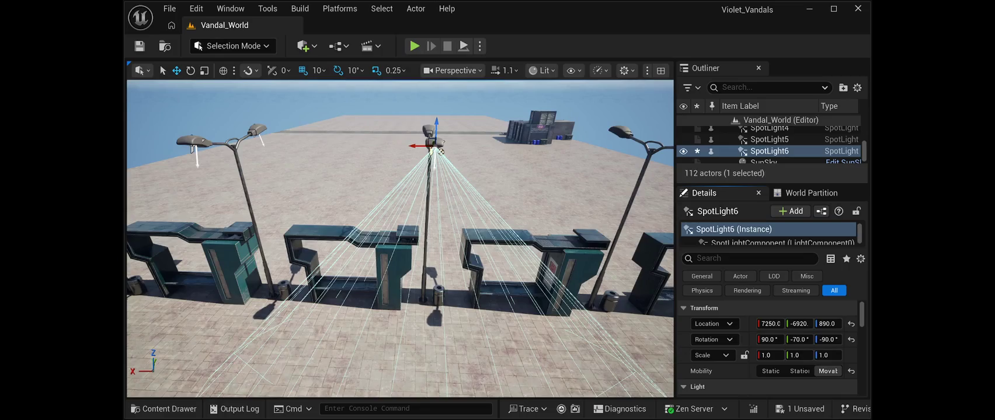
left_click(139, 46)
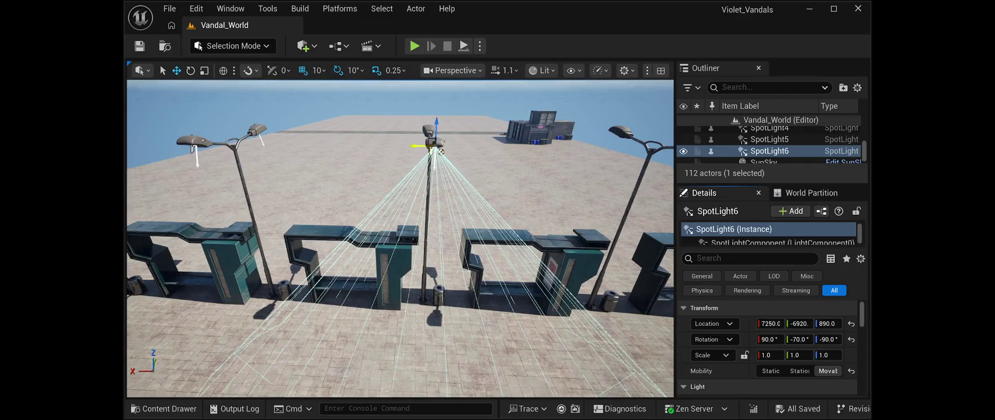
- Move SpotLight6 onto the right lamp, save, and set its Mobility back to Stationary
mouse_move(440, 151)
left_mouse_down()
mouse_move(341, 163)
mouse_move(341, 172)
mouse_move(411, 147)
mouse_move(551, 161)
mouse_move(416, 149)
mouse_move(341, 173)
left_mouse_up()
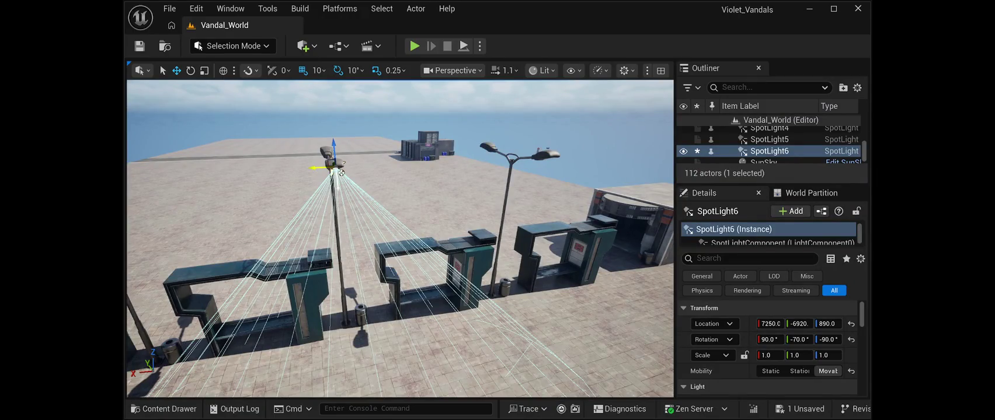
left_click_drag(342, 173, 556, 162)
key("ctrl+s")
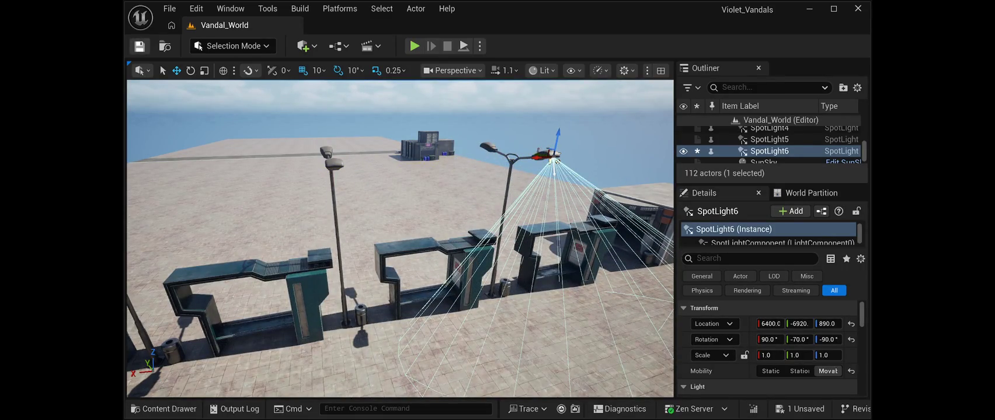
left_click_drag(557, 161, 434, 152)
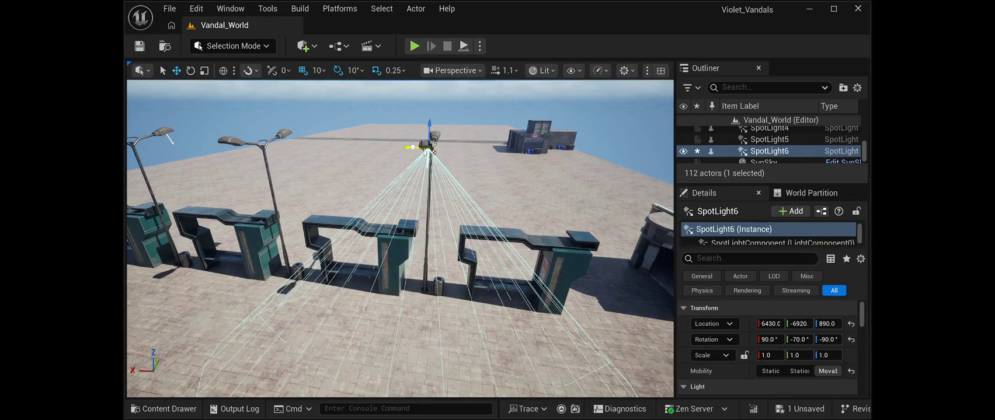
mouse_move(432, 151)
left_mouse_down()
mouse_move(497, 137)
mouse_move(484, 153)
left_mouse_up()
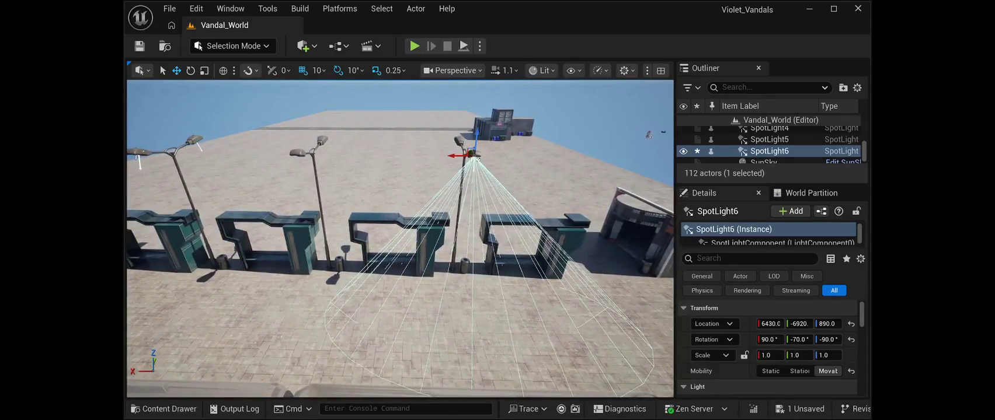
left_click(799, 371)
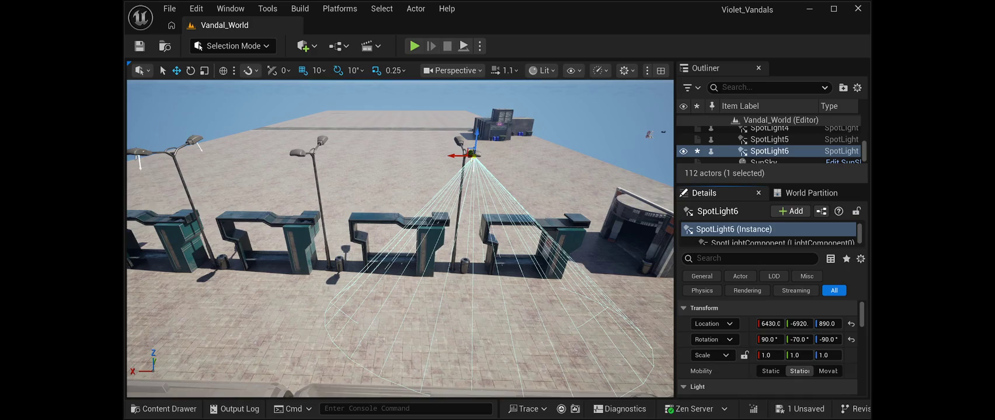
- Duplicate the spotlight as SpotLight7
key("ctrl+d")
mouse_move(460, 156)
left_mouse_down()
mouse_move(449, 156)
mouse_move(459, 159)
left_mouse_up()
scroll(458, 159, "up", 5)
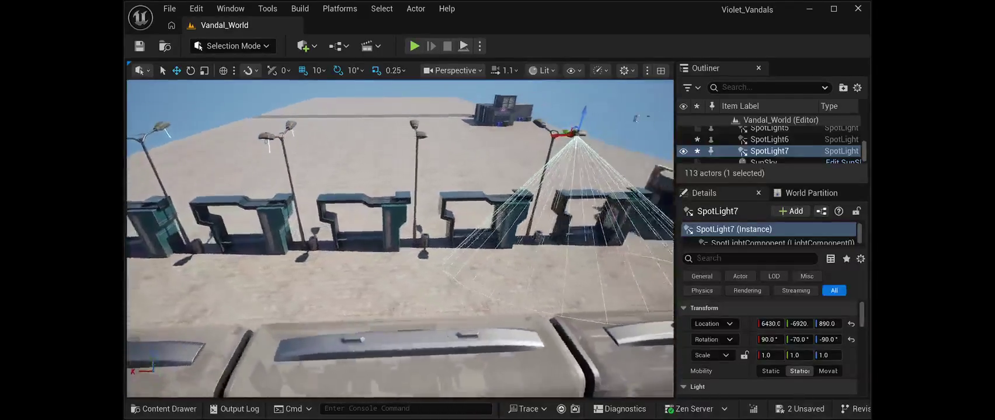
scroll(459, 159, "down", 5)
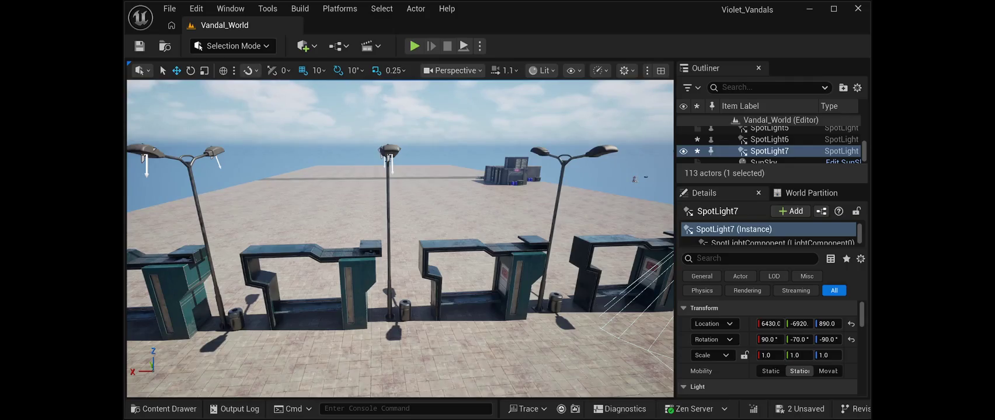
- Copy SpotLight5 onto the right lamp as SpotLight8, nudge it to X 7250, make it Movable, and save
left_click(388, 153)
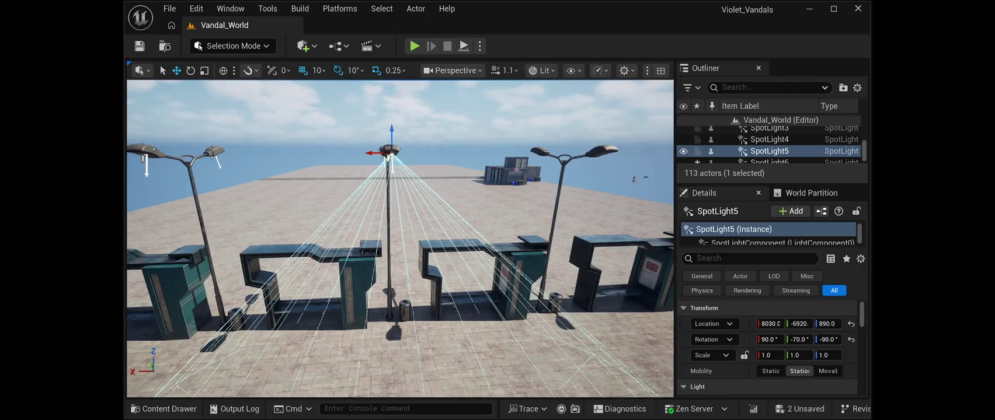
left_click_drag(369, 153, 590, 153)
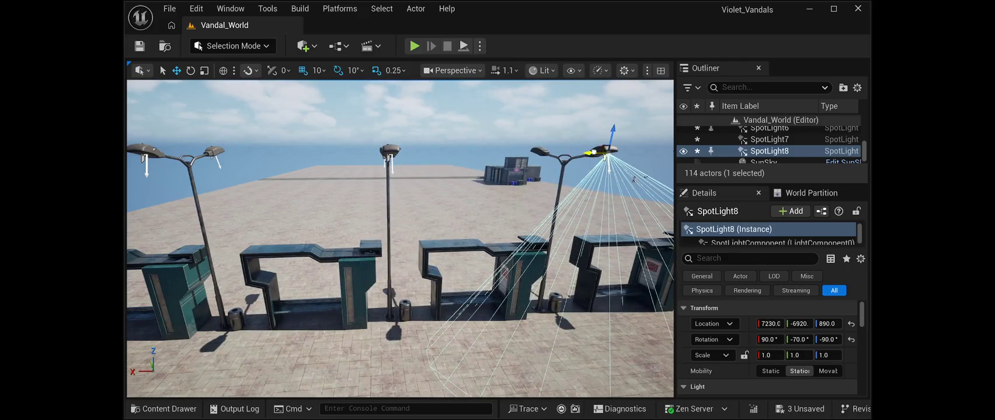
key("f")
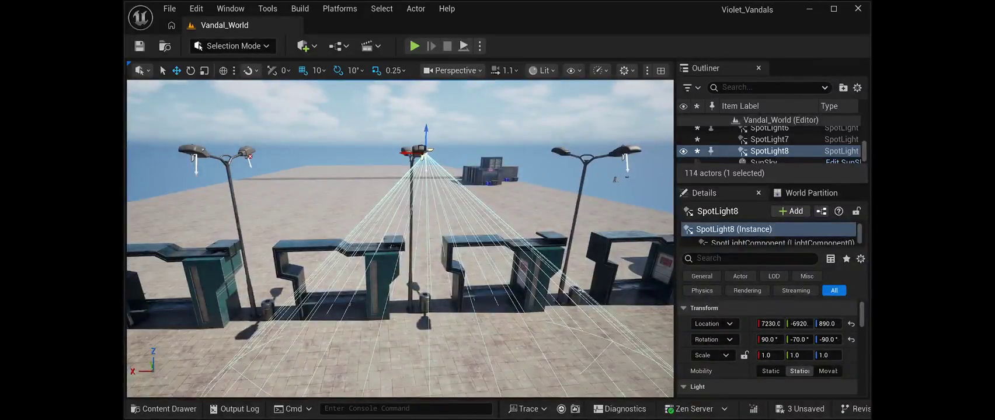
left_click_drag(404, 152, 398, 153)
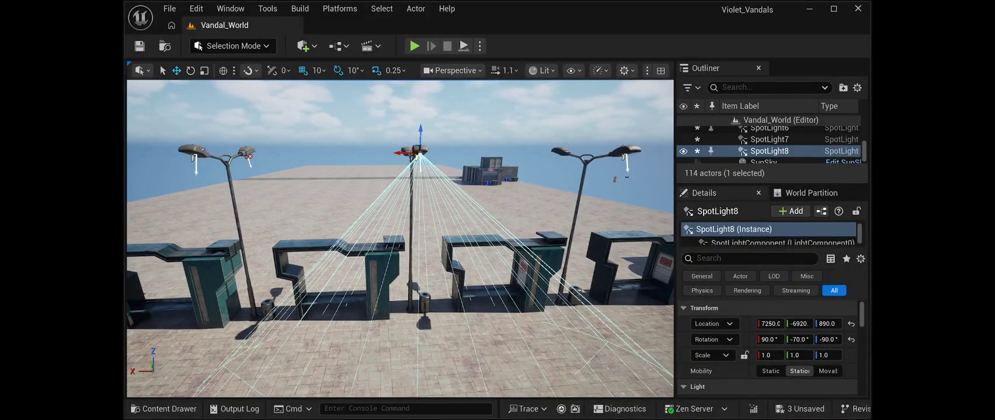
left_click(828, 371)
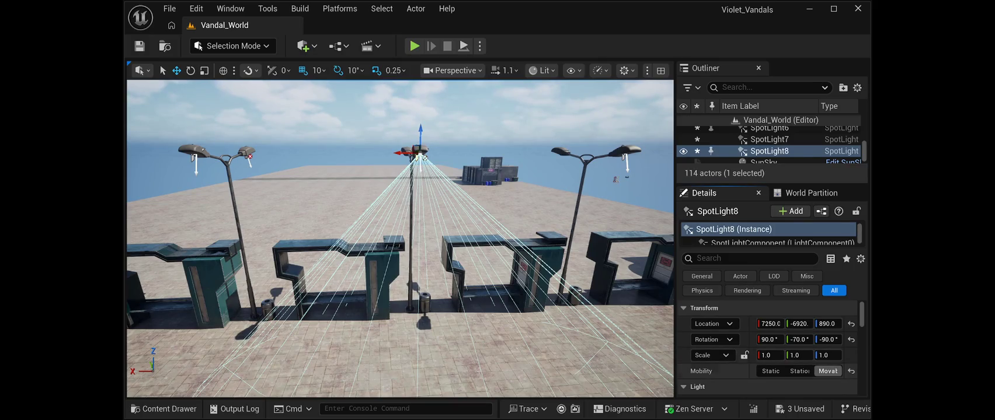
key("d")
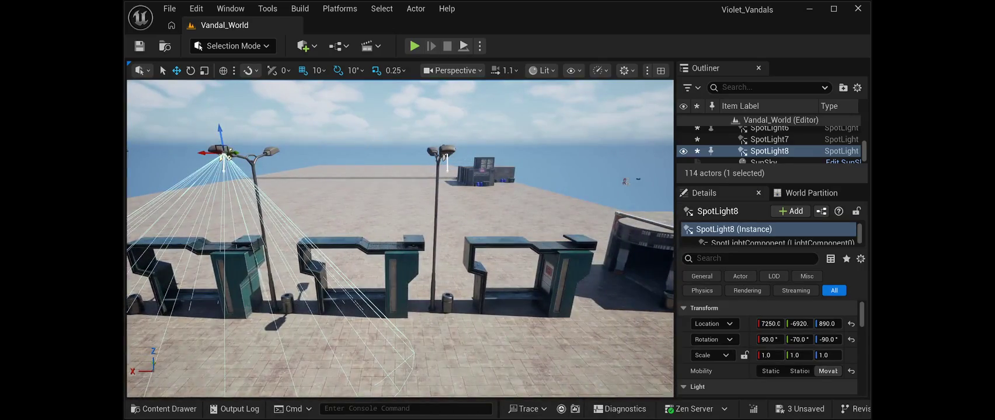
key("ctrl+s")
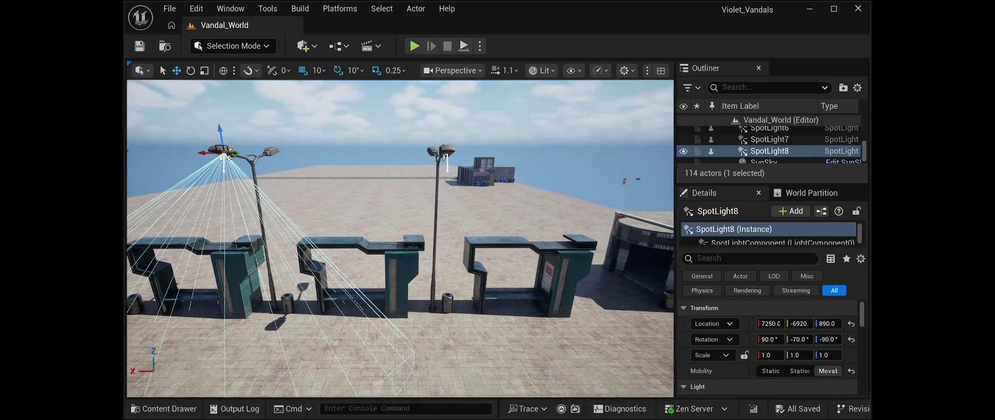
- Set SpotLight6's Mobility to Movable and save
left_click(445, 154)
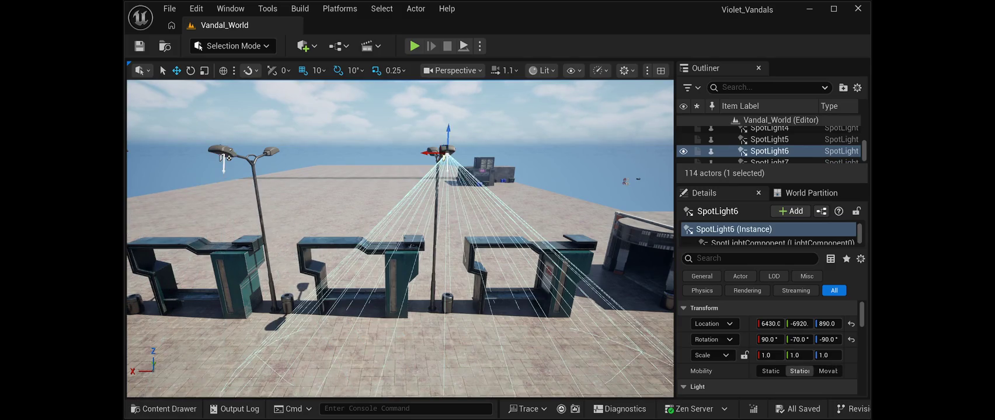
left_click(827, 372)
key("ctrl+s")
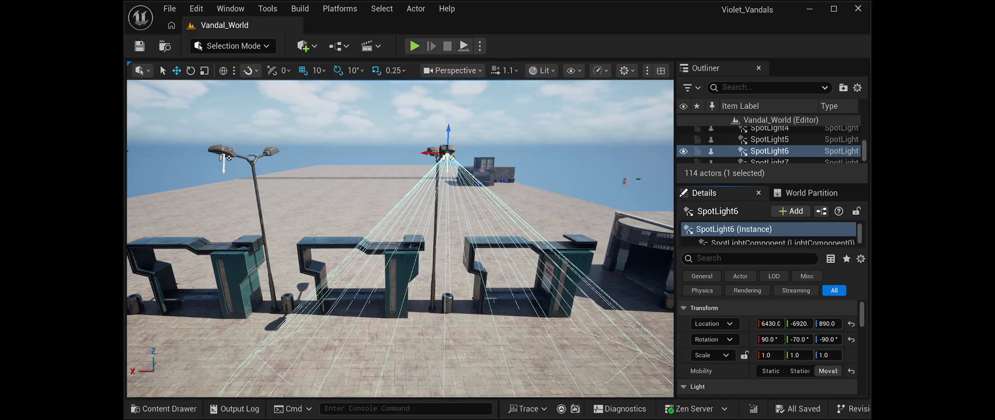
- Make the light named SpotLight Movable to clear its error mark, then save
left_click_drag(450, 157, 642, 160)
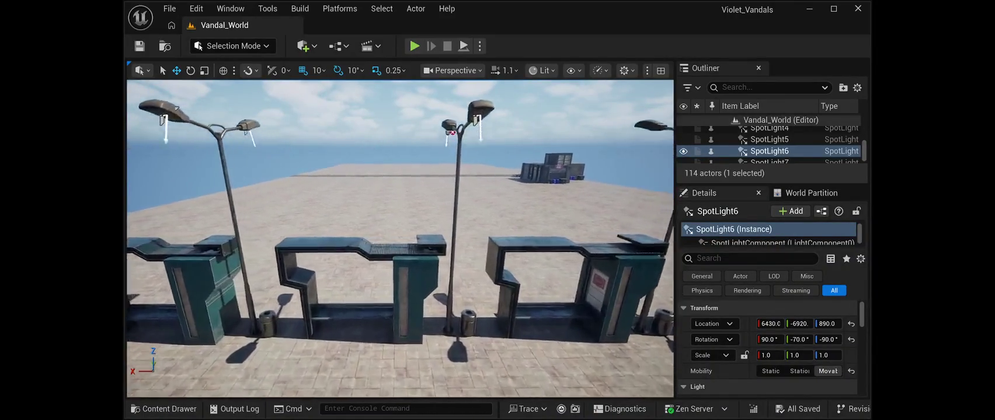
key("f")
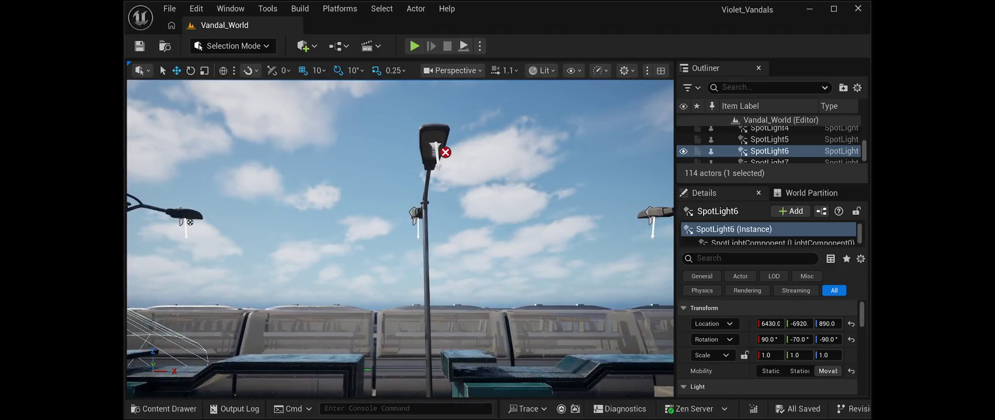
left_click(434, 143)
left_click(828, 371)
key("ctrl+s")
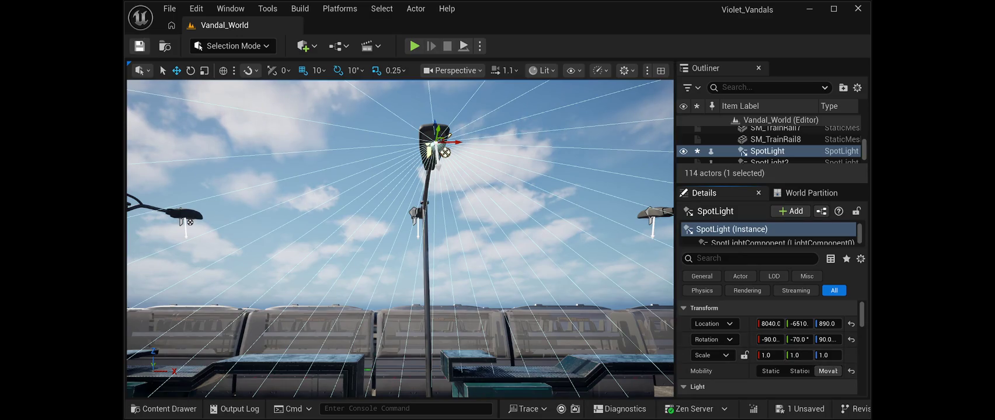
- Select SpotLight6 on the left lamp head and duplicate it as a new SpotLight9
mouse_move(400, 240)
left_mouse_down()
mouse_move(397, 257)
mouse_move(368, 278)
left_mouse_up()
left_click_drag(565, 255, 540, 277)
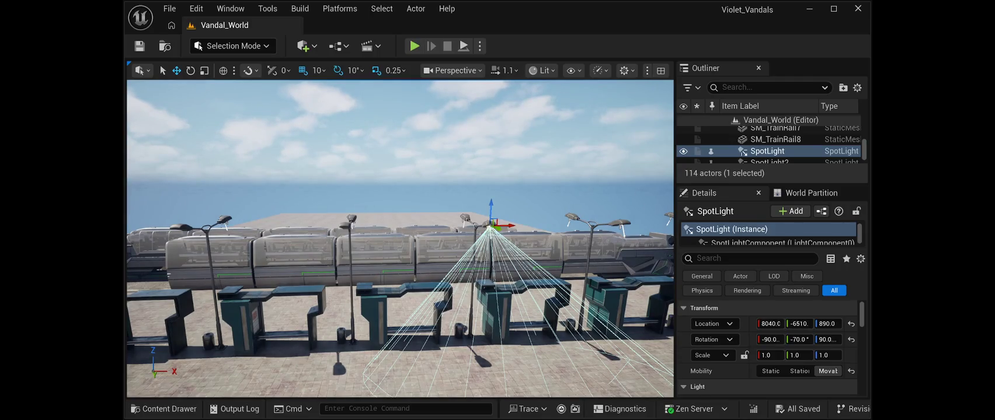
left_click(350, 275)
mouse_move(491, 230)
left_mouse_down()
mouse_move(549, 235)
mouse_move(505, 208)
mouse_move(352, 206)
mouse_move(559, 207)
left_mouse_up()
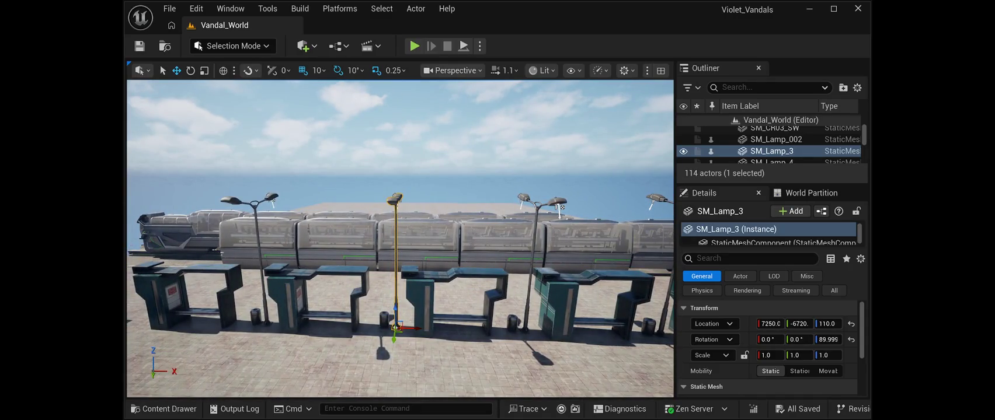
left_click(272, 199)
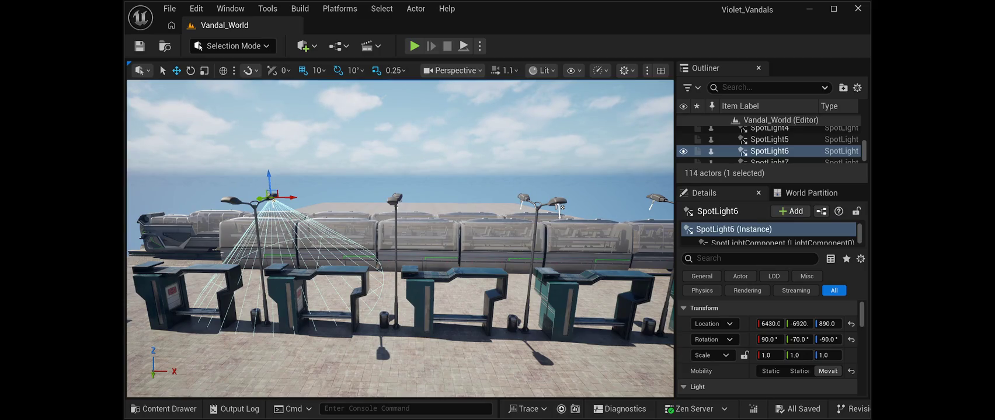
key("ctrl+d")
- Move SpotLight9 along Y to the other lamp head, rotate it to face the train, and save
left_click_drag(560, 208, 485, 216)
left_click_drag(325, 185, 271, 190)
key("e")
left_click_drag(274, 159, 292, 153)
mouse_move(409, 292)
left_mouse_down()
mouse_move(478, 233)
mouse_move(450, 263)
left_mouse_up()
key("ctrl+s")
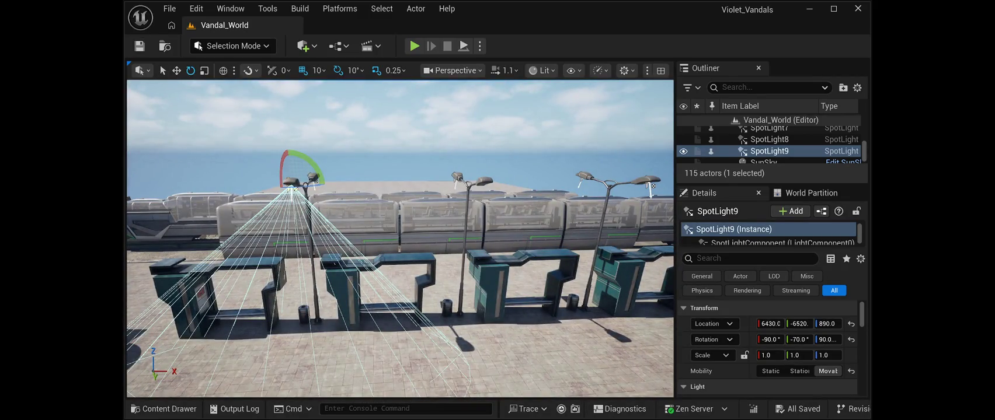
- Duplicate SpotLight9 as SpotLight10 and move it along X onto the centre lamp
key("ctrl+d")
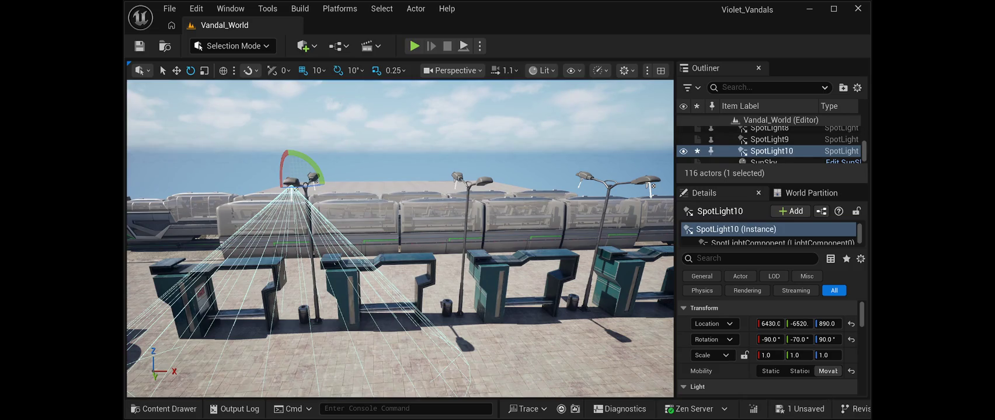
key("w")
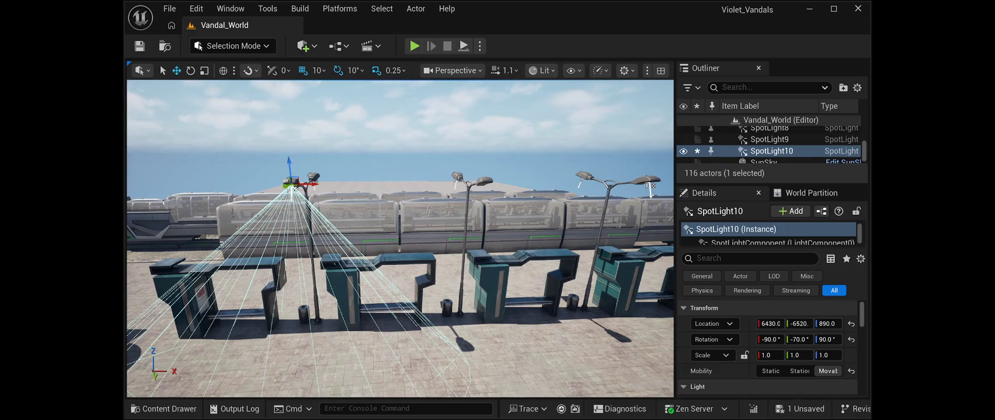
left_click_drag(310, 184, 504, 184)
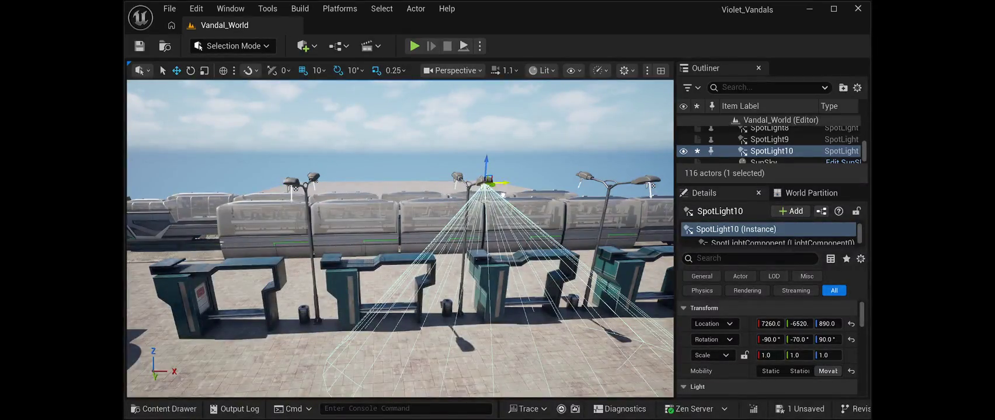
key("Right")
key("Right")
key("Right")
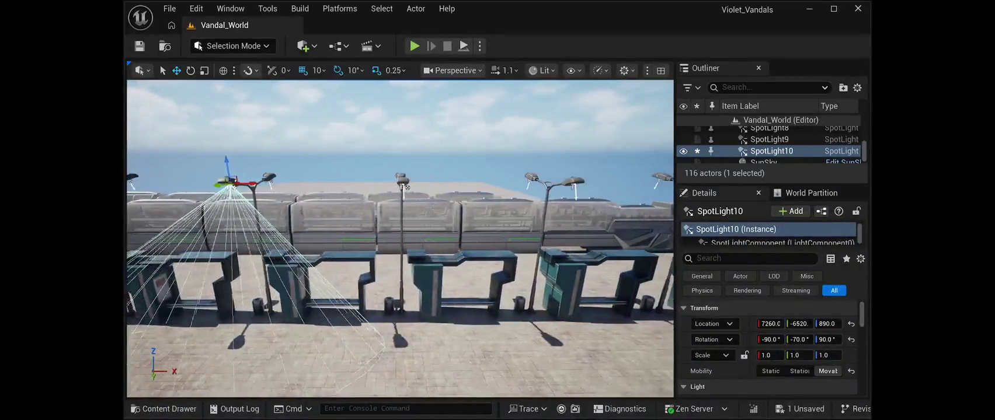
key("Right")
key("Right")
key("Right")
key("Right")
key("Right")
key("Right")
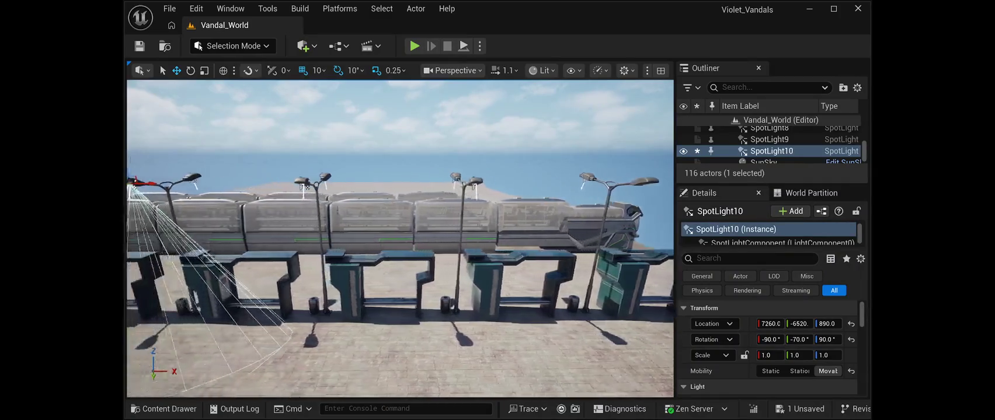
key("Left")
key("Left")
key("Left")
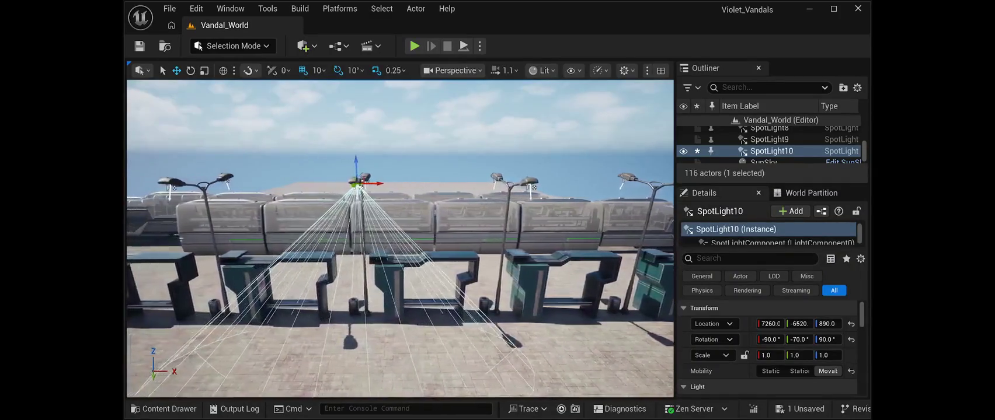
- Duplicate SpotLight10 as SpotLight11, place it on the rightmost lamp at 9600, -6520, 890, and save
key("ctrl+d")
key("Right")
key("Right")
key("Right")
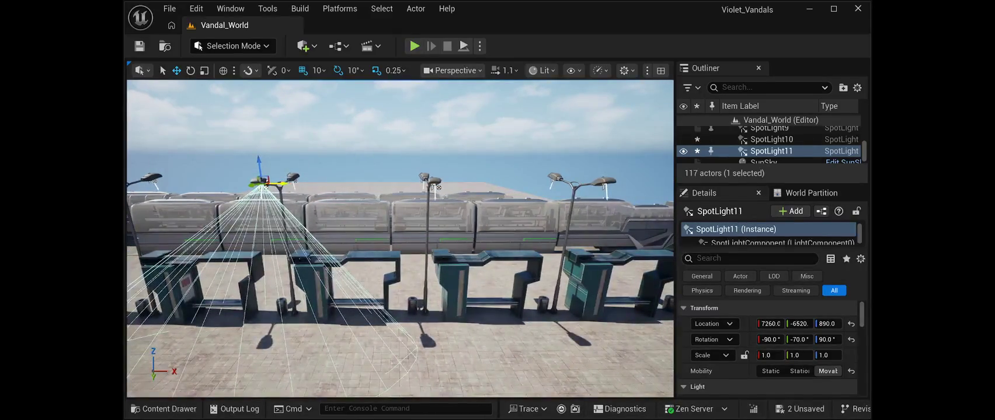
left_click_drag(275, 183, 508, 183)
key("Right")
key("Right")
key("Right")
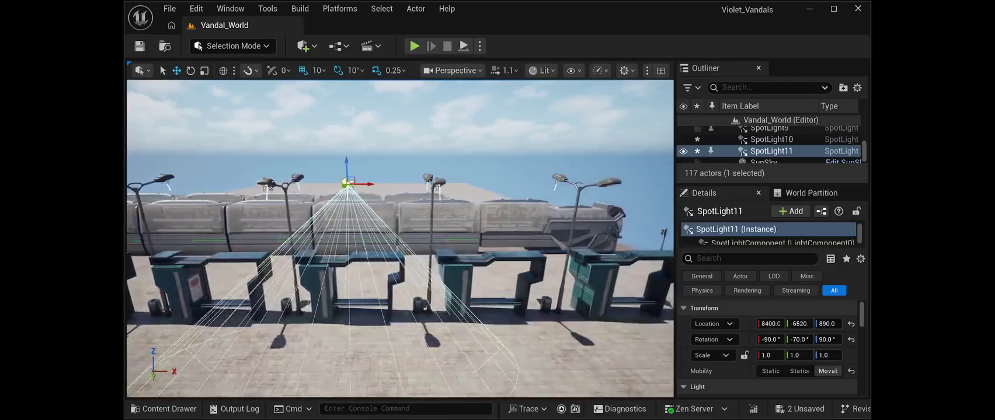
left_click_drag(356, 184, 628, 192)
key("f")
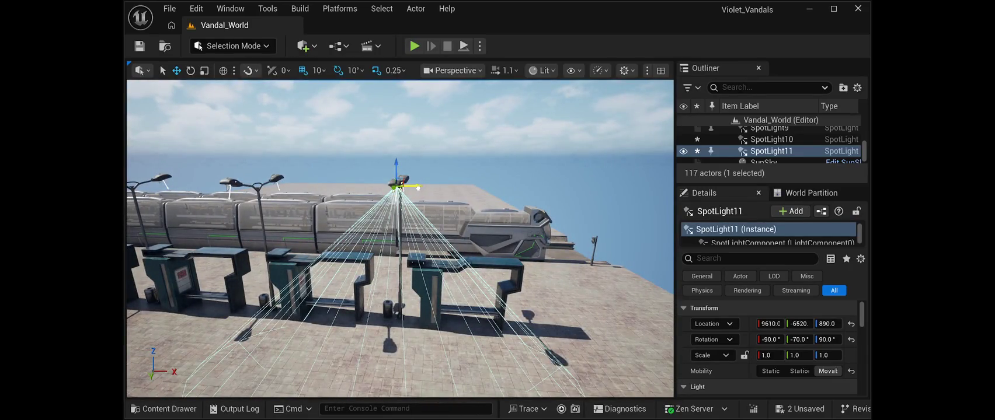
mouse_move(418, 188)
left_mouse_down()
mouse_move(308, 202)
mouse_move(318, 201)
left_mouse_up()
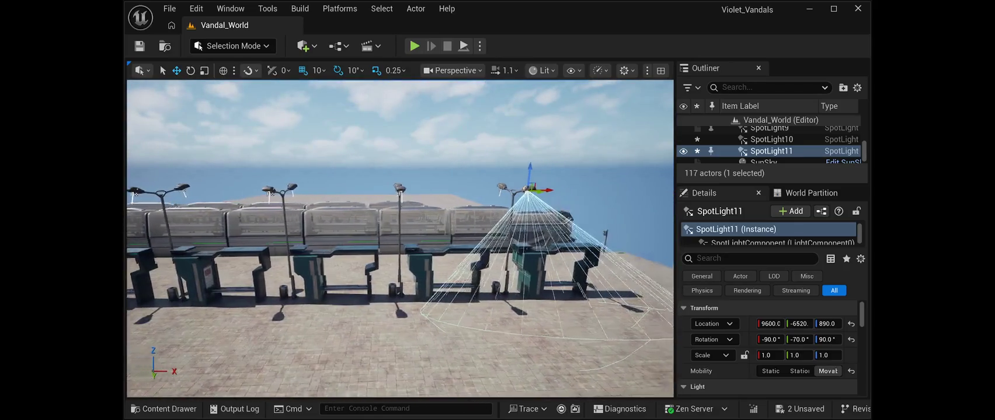
key("f")
key("ctrl+s")
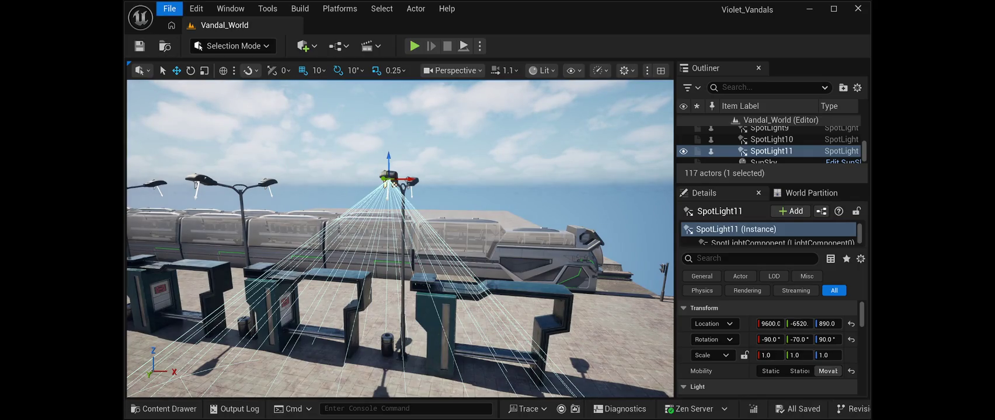
key("Escape")
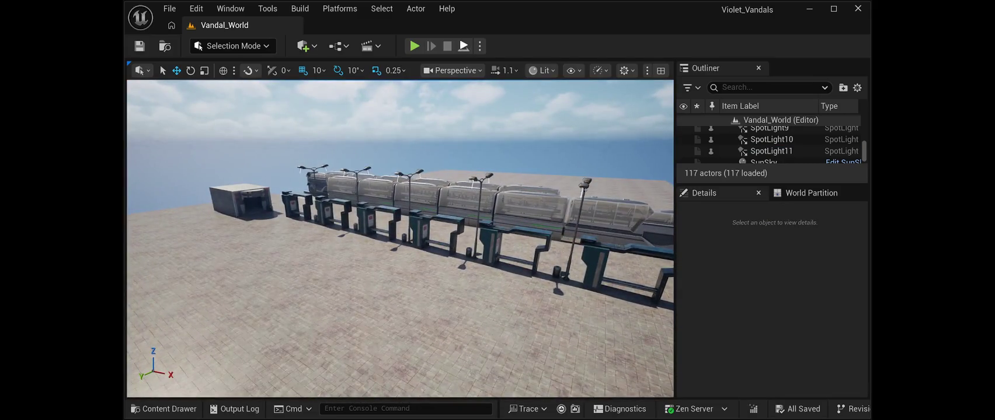
key("alt+p")
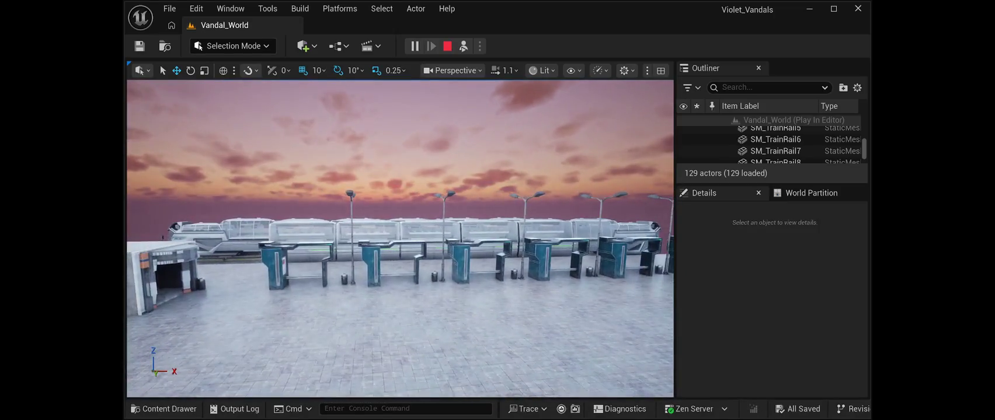
left_click(447, 45)
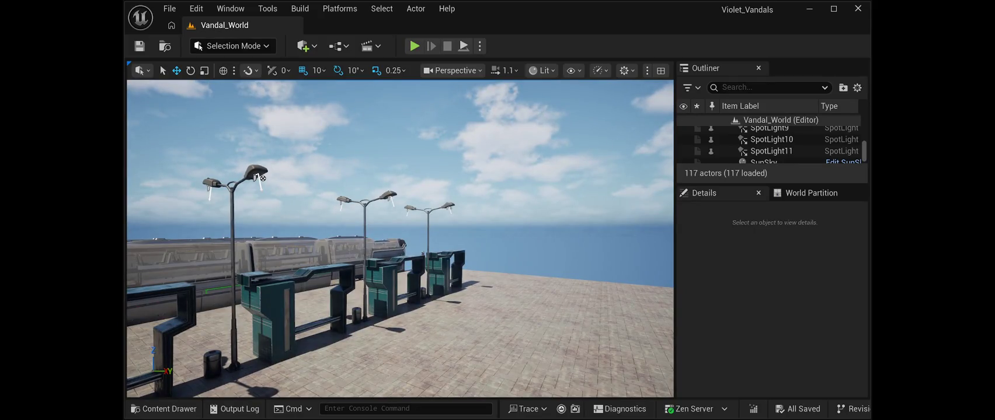
left_click(169, 8)
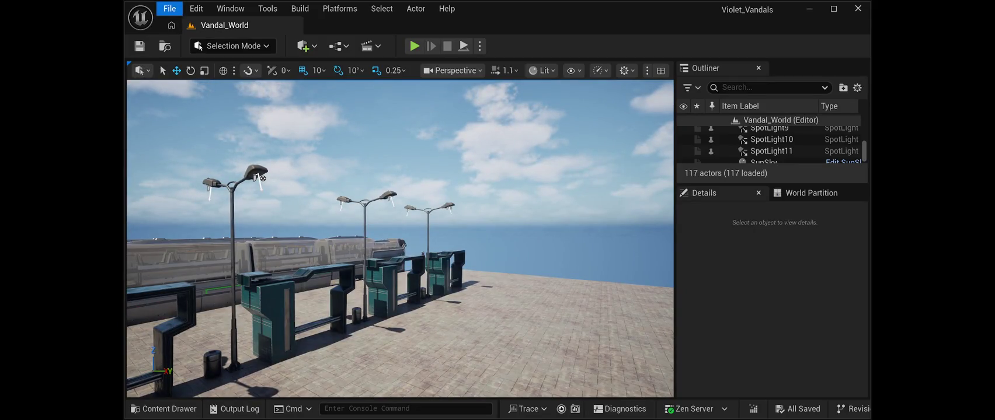
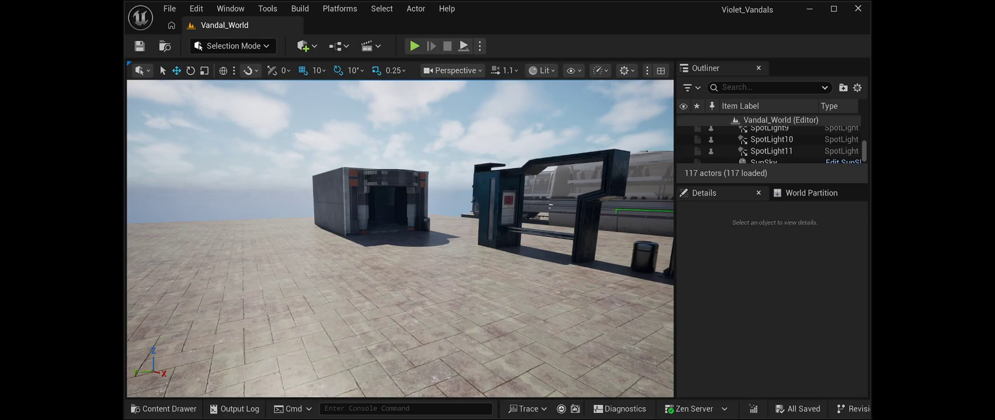
- Paste a copy of the tall Space Travel billboard, try moving it, then delete it
key("ctrl+v")
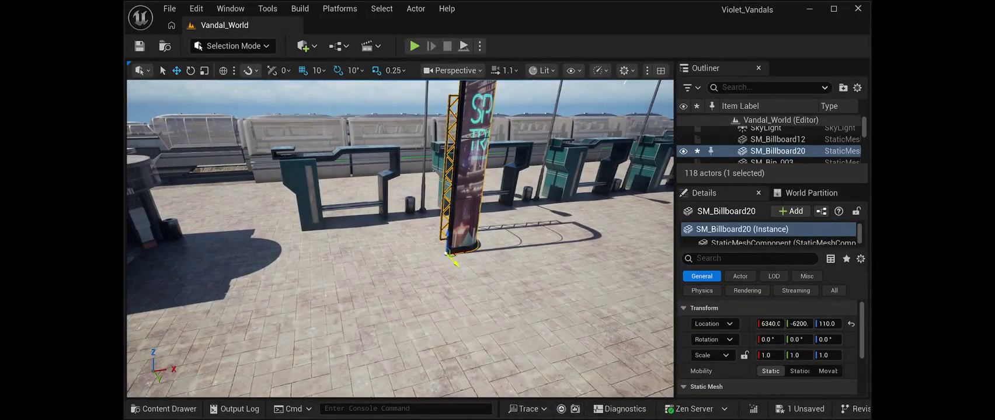
mouse_move(454, 262)
left_mouse_down()
mouse_move(199, 289)
mouse_move(333, 267)
mouse_move(241, 318)
mouse_move(70, 313)
left_mouse_up()
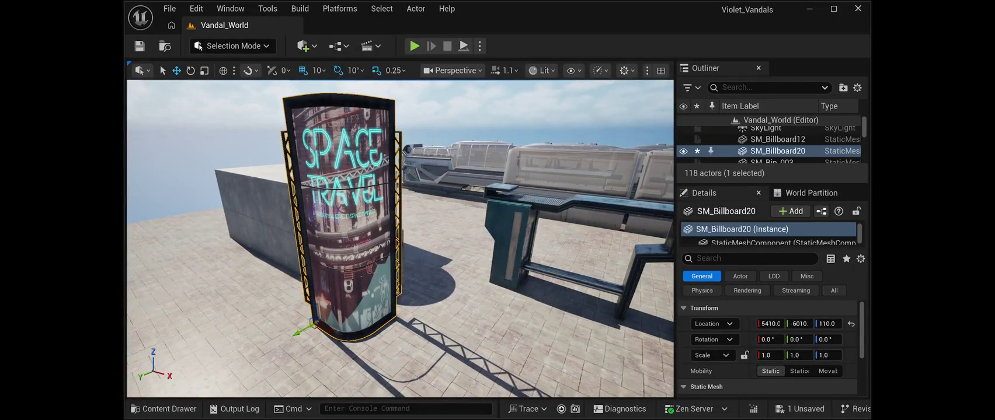
mouse_move(299, 331)
left_mouse_down()
mouse_move(424, 282)
mouse_move(272, 305)
left_mouse_up()
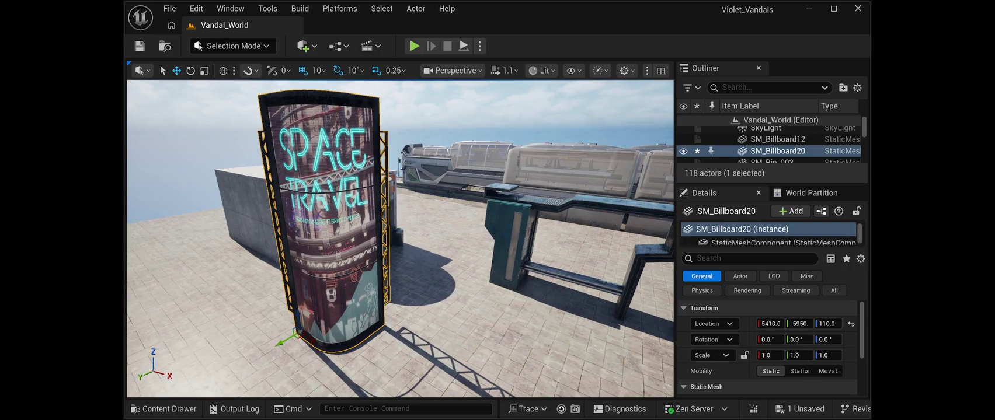
key("Delete")
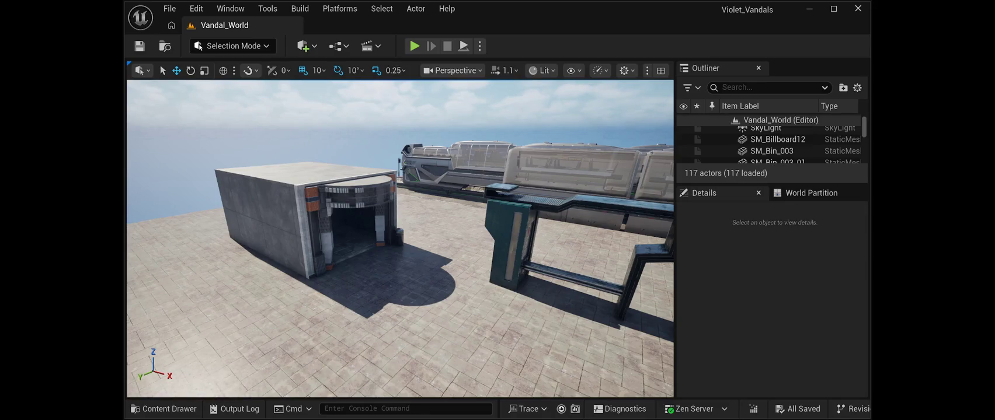
- Paste the SM_Billboard25 poster billboard and move it along Y to stand beside the turnstiles
key("ctrl+v")
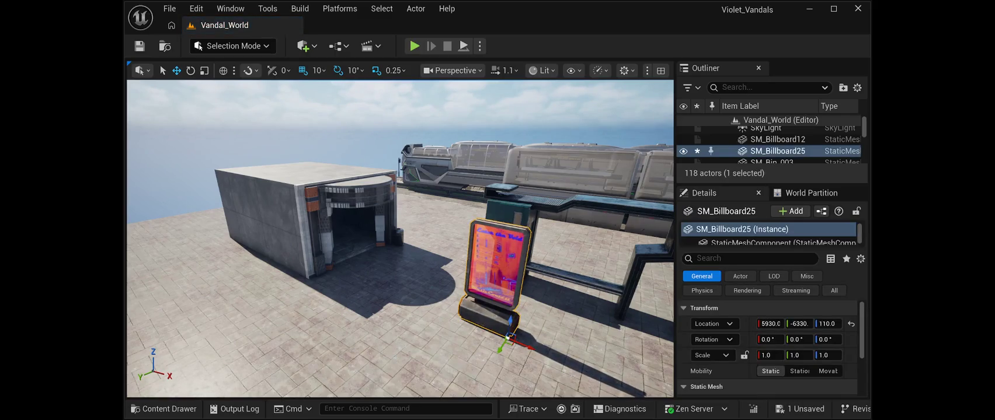
key("f")
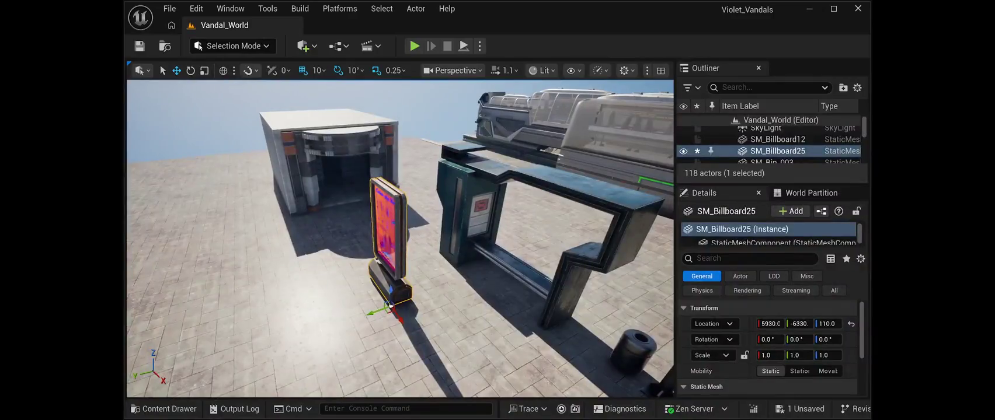
left_click_drag(400, 239, 347, 230)
mouse_move(390, 295)
left_mouse_down()
mouse_move(388, 358)
mouse_move(668, 175)
mouse_move(631, 167)
left_mouse_up()
scroll(669, 175, "up", 4)
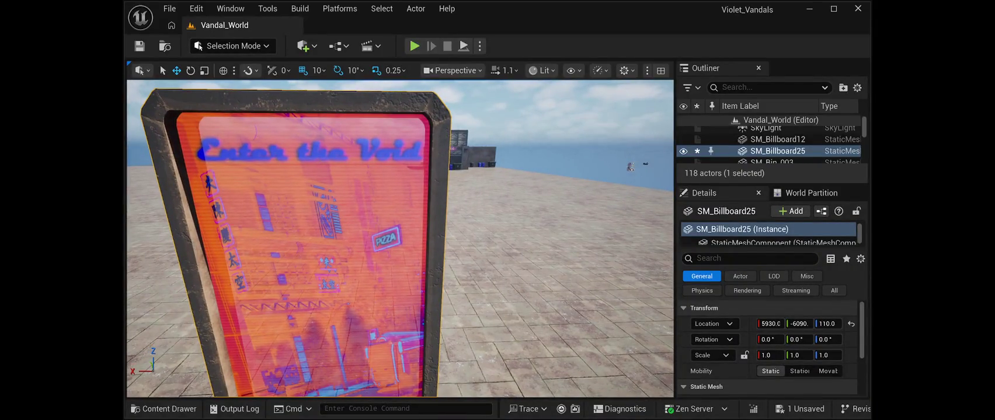
key("f")
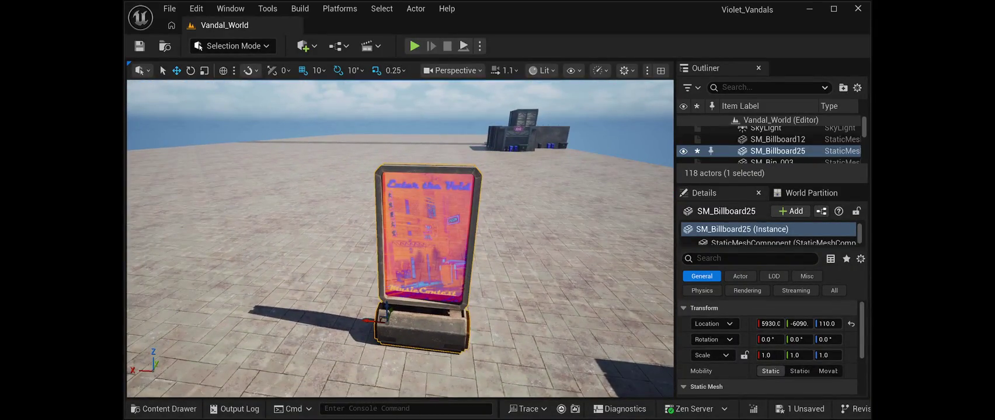
mouse_move(631, 166)
left_mouse_down()
mouse_move(584, 173)
mouse_move(572, 187)
mouse_move(426, 196)
mouse_move(531, 195)
left_mouse_up()
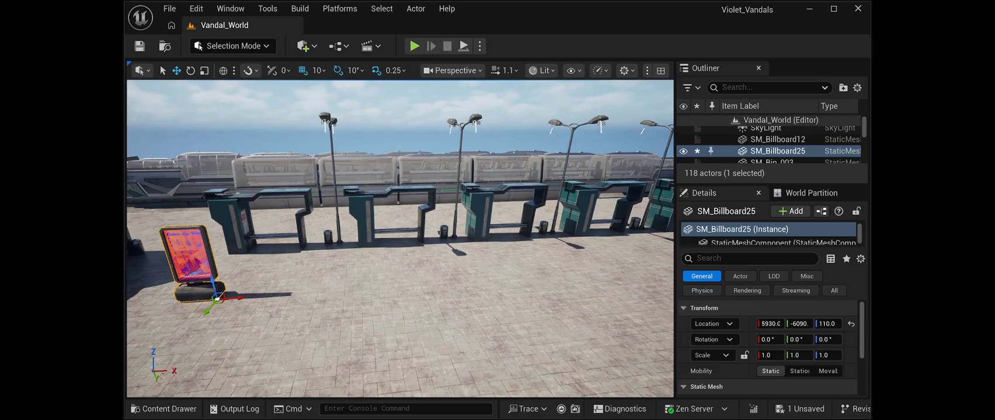
- Place SM_CPTicketMachine01 on the plaza floor and slide it toward the kiosk
left_click_drag(533, 300, 549, 315)
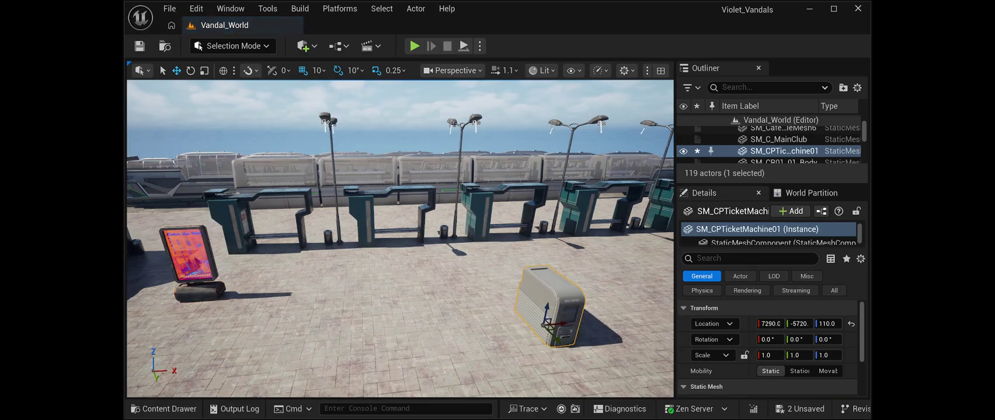
key("s")
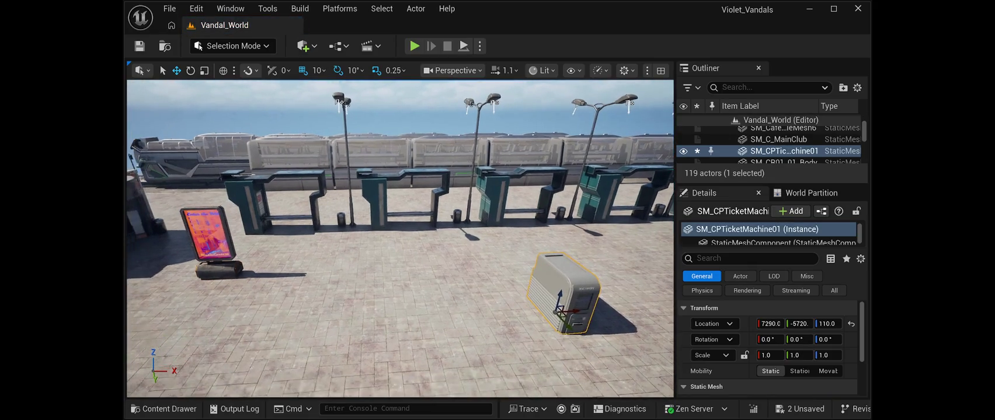
key("f")
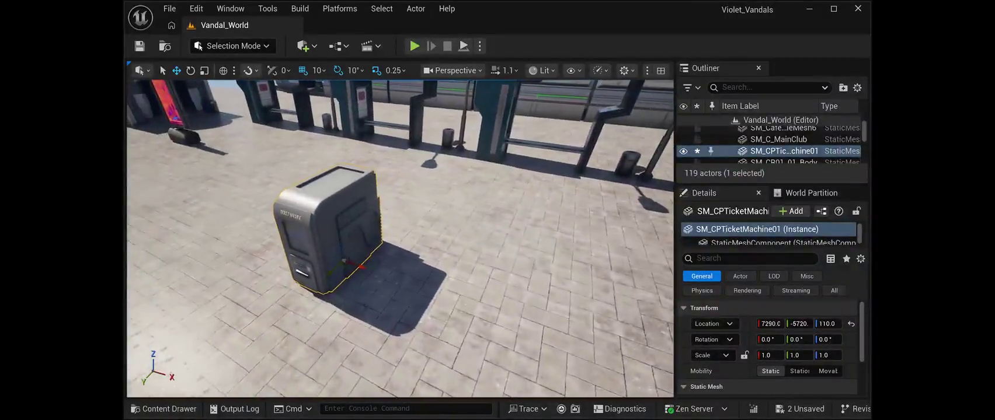
key("s")
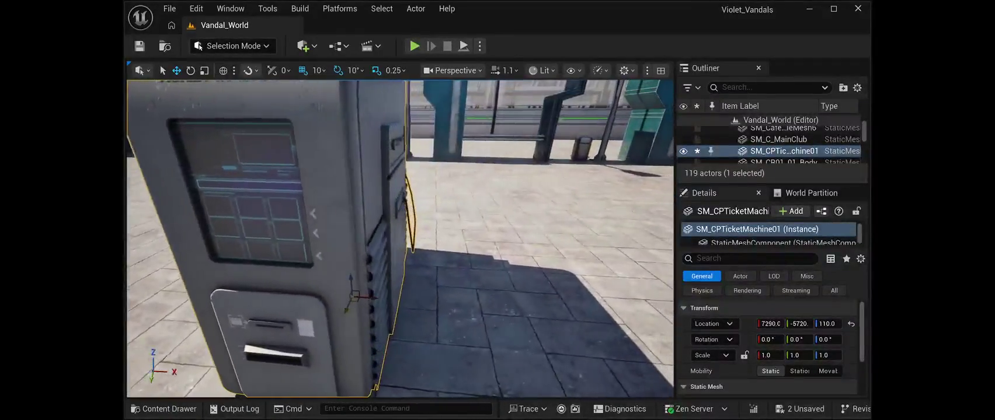
key("f")
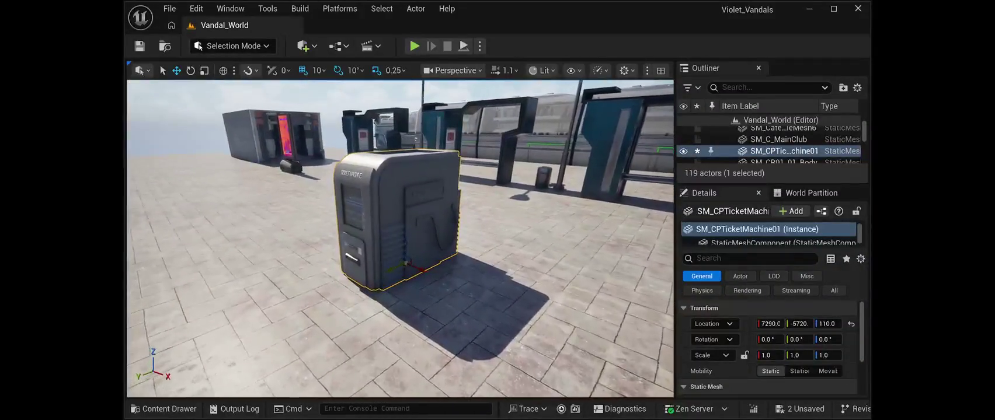
mouse_move(407, 264)
left_mouse_down()
mouse_move(206, 171)
mouse_move(303, 158)
left_mouse_up()
key("f")
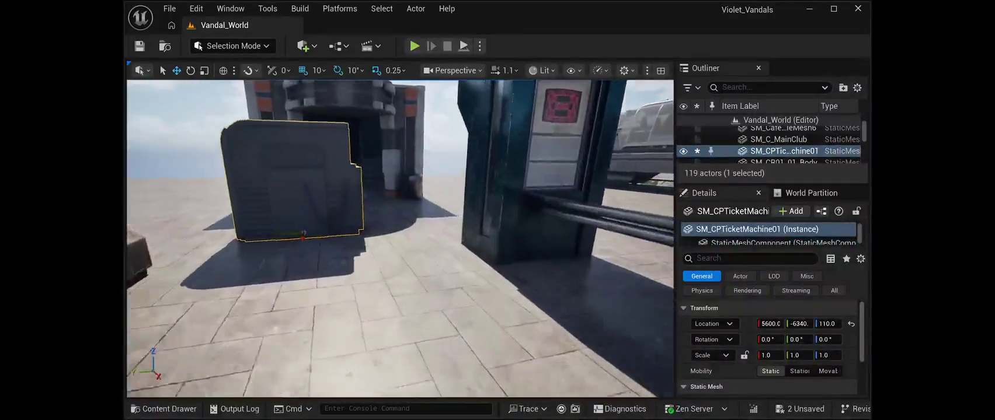
- Turn the ticket machine 90 degrees about Z and move it into the kiosk at X 4450
key("e")
left_click_drag(335, 236, 392, 234)
key("w")
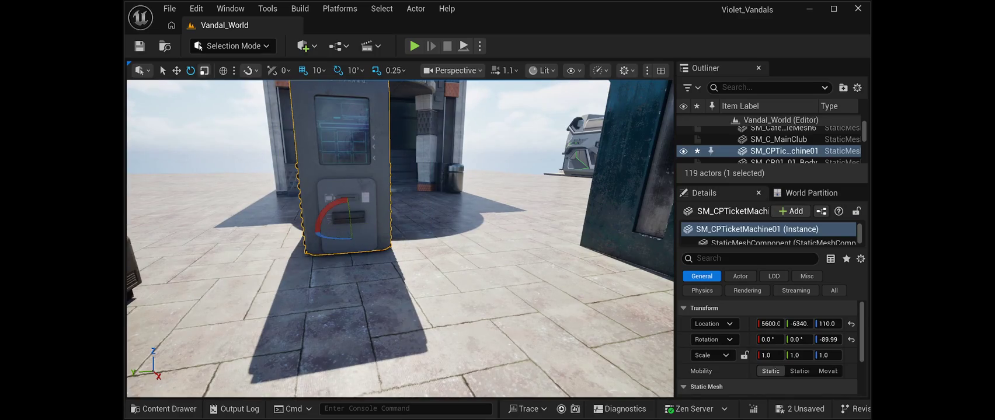
mouse_move(325, 233)
left_mouse_down()
mouse_move(376, 235)
mouse_move(388, 211)
mouse_move(373, 307)
mouse_move(327, 291)
mouse_move(338, 315)
mouse_move(409, 280)
mouse_move(382, 281)
left_mouse_up()
mouse_move(501, 239)
left_mouse_down()
mouse_move(502, 179)
mouse_move(386, 344)
left_mouse_up()
mouse_move(400, 239)
left_mouse_down()
mouse_move(411, 239)
mouse_move(402, 257)
mouse_move(411, 237)
mouse_move(456, 234)
mouse_move(411, 240)
mouse_move(402, 257)
mouse_move(402, 222)
mouse_move(408, 239)
left_mouse_up()
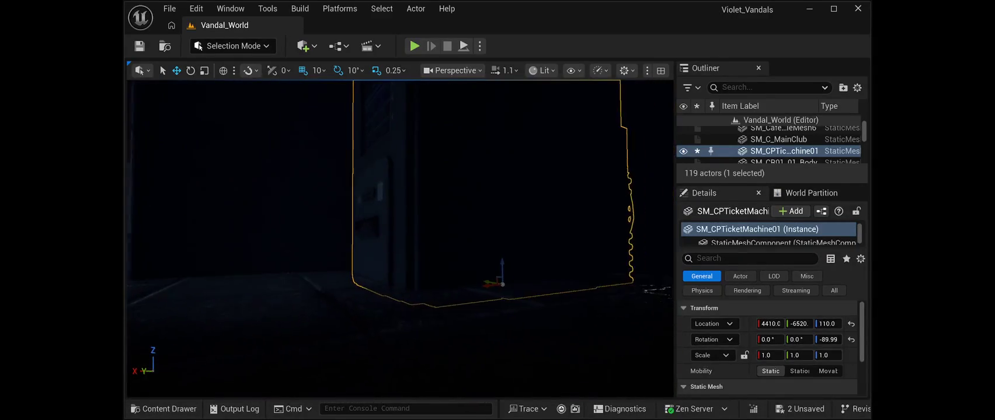
mouse_move(473, 287)
left_mouse_down()
mouse_move(428, 299)
mouse_move(260, 283)
mouse_move(345, 295)
left_mouse_up()
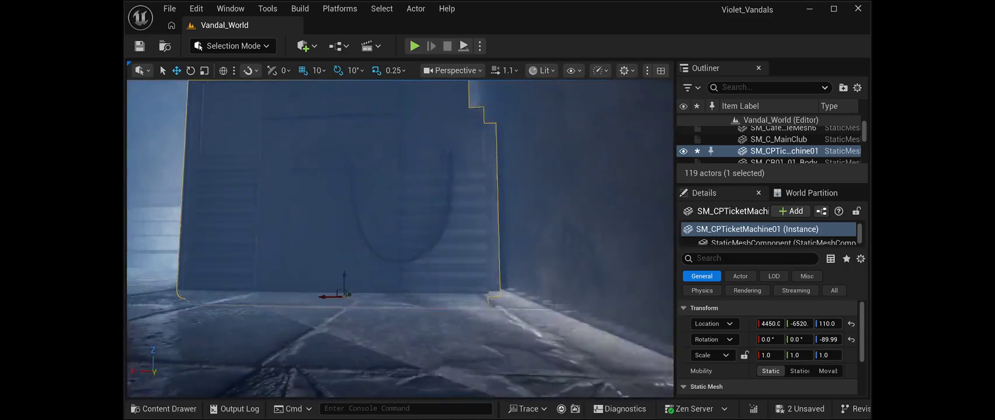
- Turn the ticket machine 60 degrees about Z and slide it along Y
key("f")
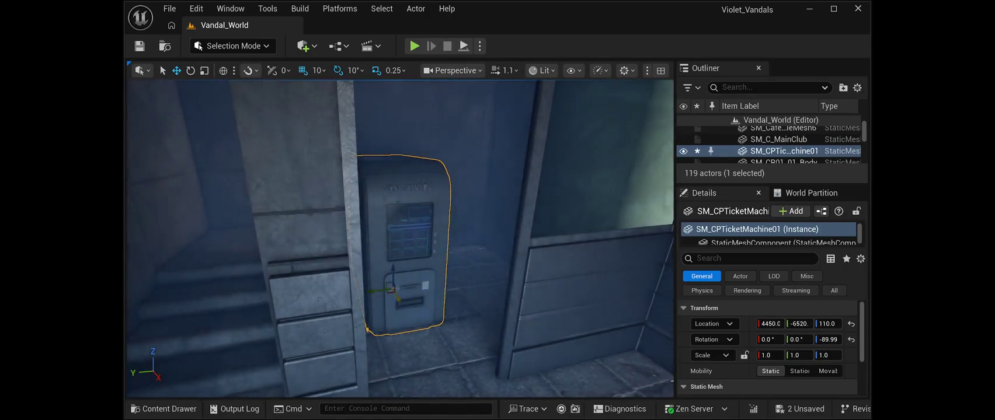
key("e")
left_click_drag(400, 305, 349, 298)
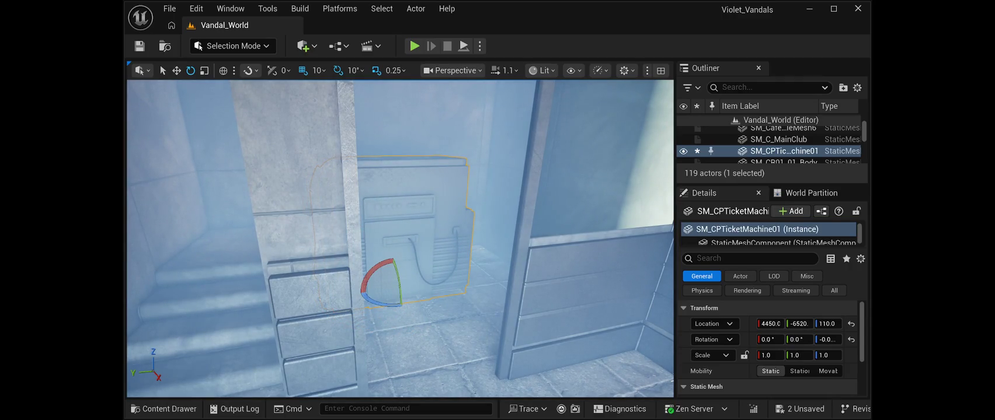
key("w")
left_click_drag(376, 290, 448, 290)
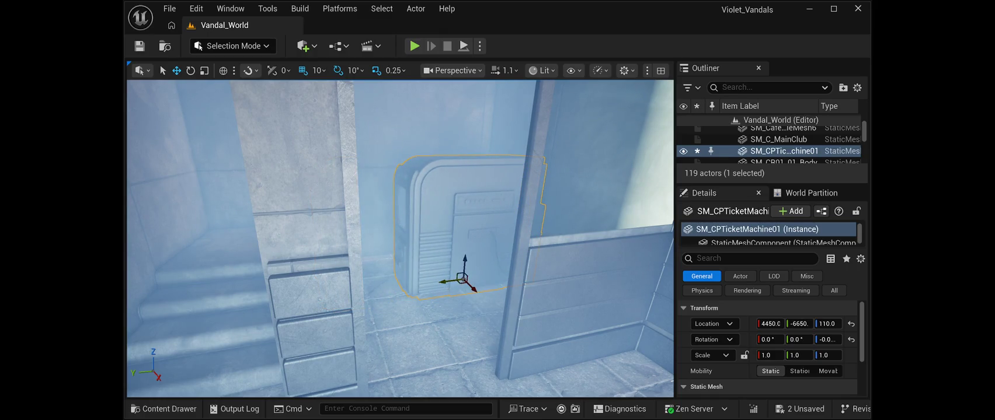
- Fly around the kiosk wall and shift the ticket machine along X into its alcove at X 4380
key("w")
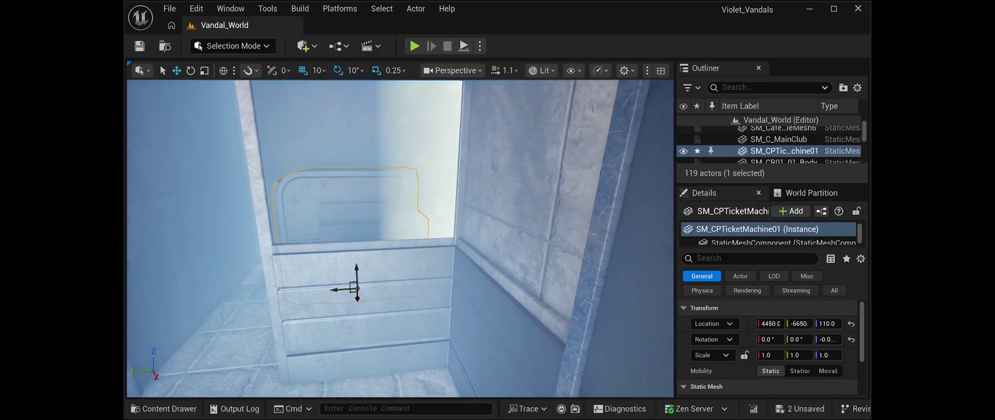
key("s")
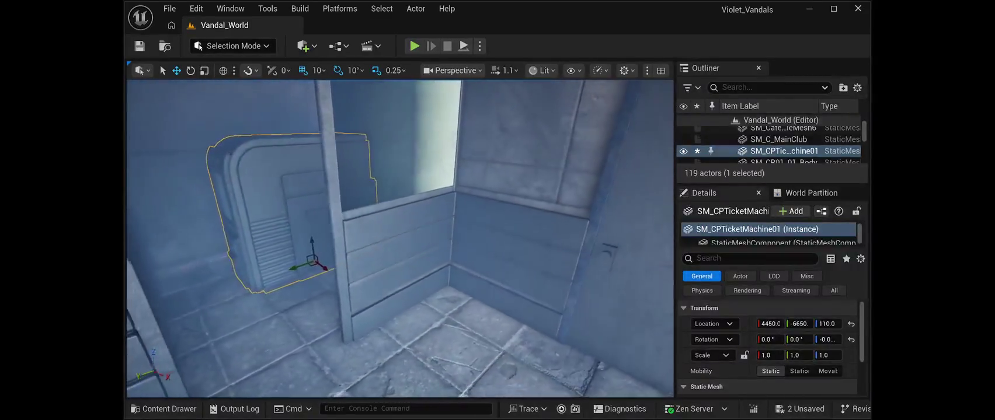
key("a")
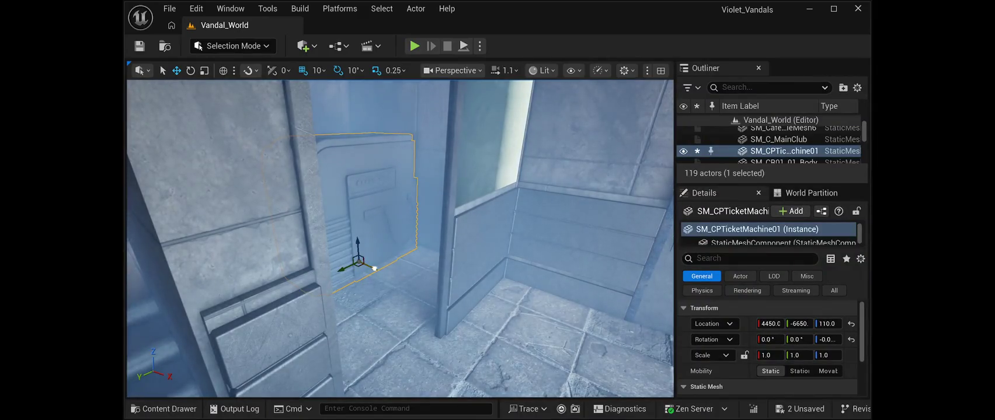
key("w")
key("d")
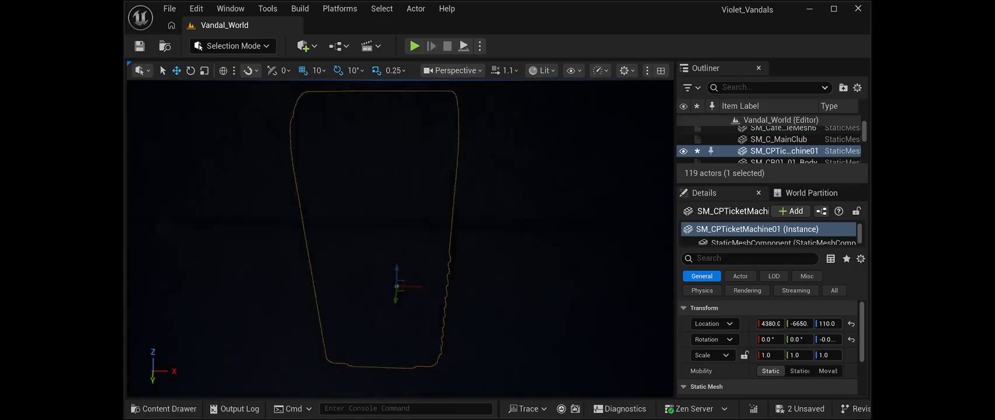
key("w")
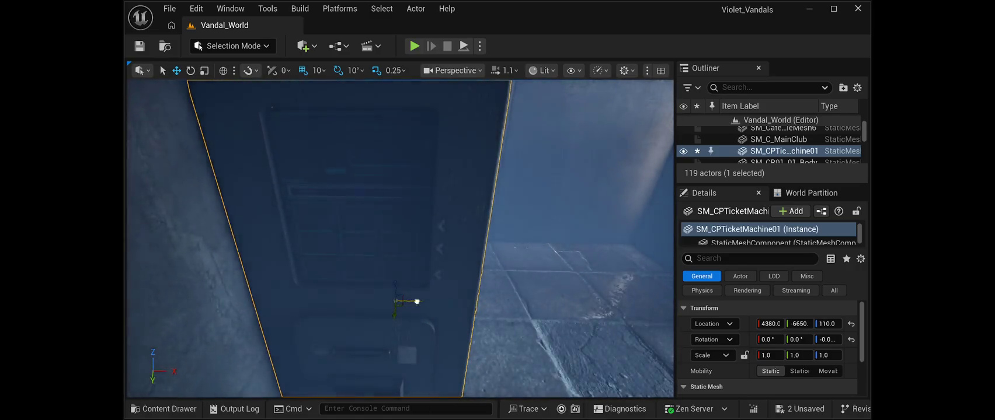
left_click_drag(416, 301, 420, 299)
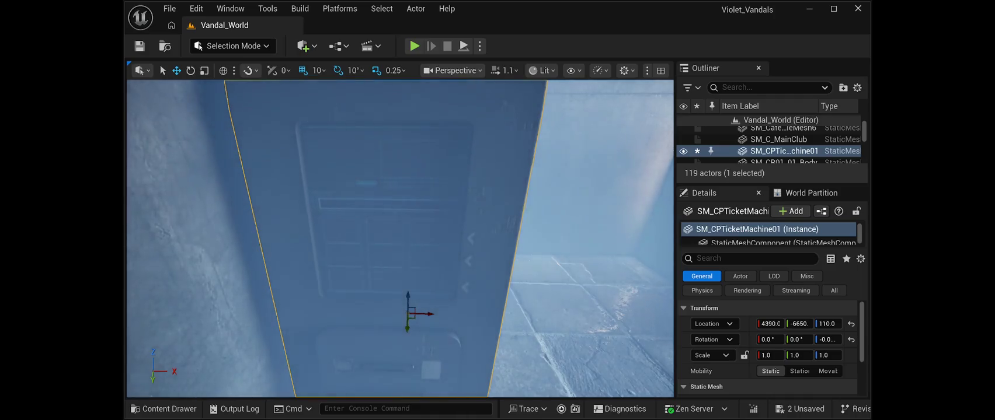
- Duplicate the ticket machine and slide the copy along X to 4530 beside the original
key("ctrl+d")
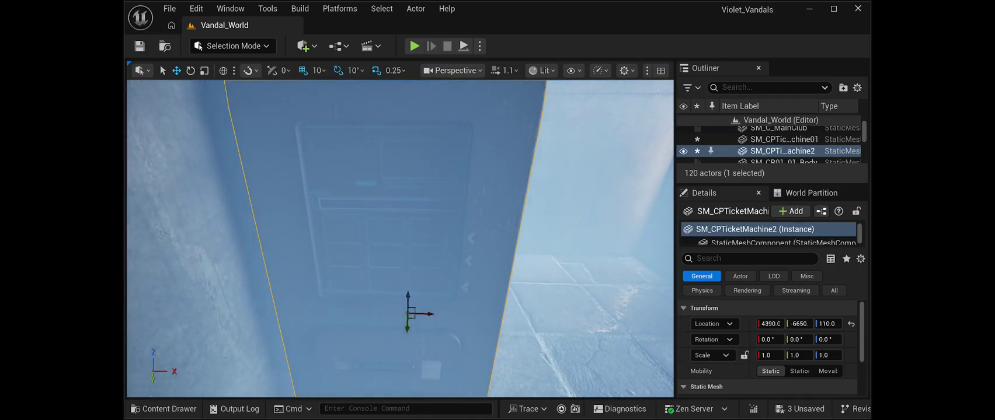
left_click_drag(433, 314, 579, 325)
key("f")
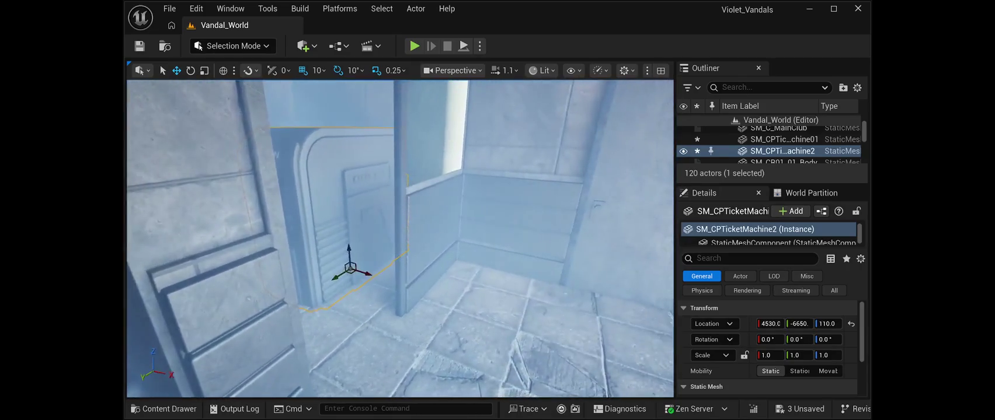
- Rotate the copied ticket machine -90 degrees and move it to X 4550, Y -6280 by the left pillar
mouse_move(377, 275)
left_mouse_down()
mouse_move(344, 295)
mouse_move(300, 279)
left_mouse_up()
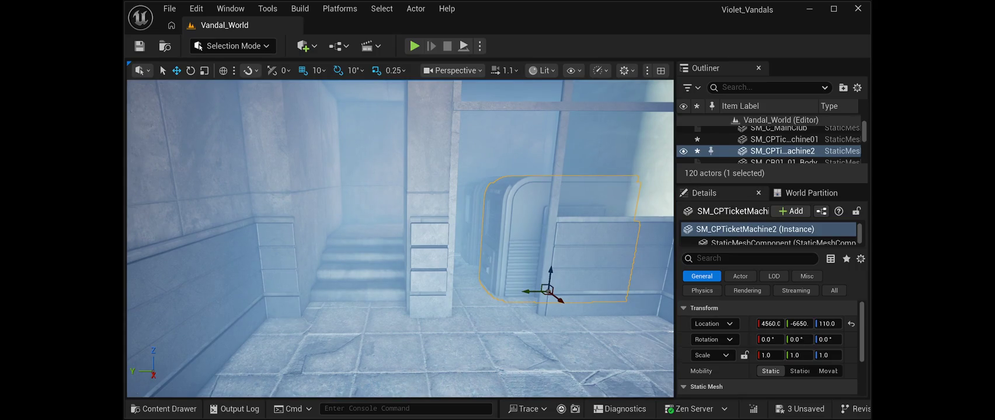
left_click_drag(529, 292, 362, 284)
key("e")
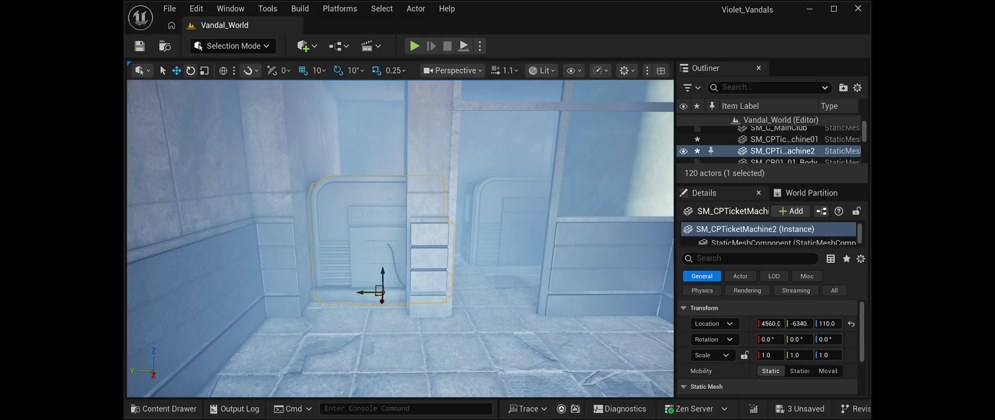
mouse_move(409, 295)
left_mouse_down()
mouse_move(382, 313)
mouse_move(405, 308)
mouse_move(416, 291)
left_mouse_up()
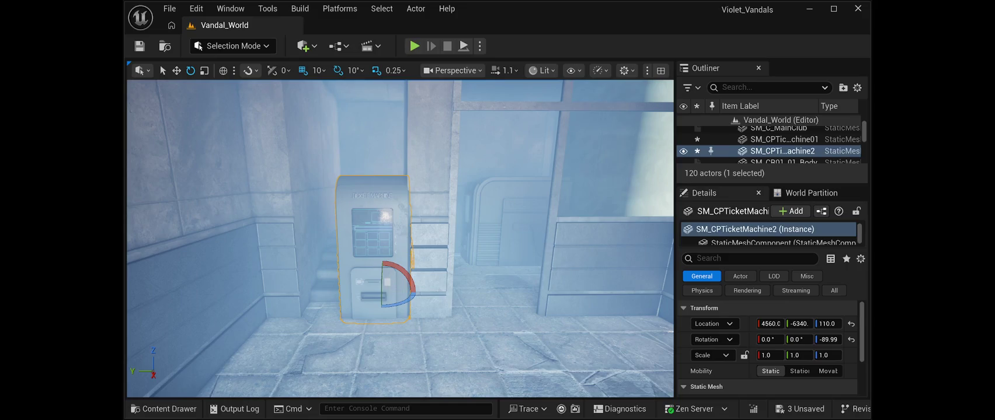
left_click(176, 70)
left_click_drag(362, 293, 327, 290)
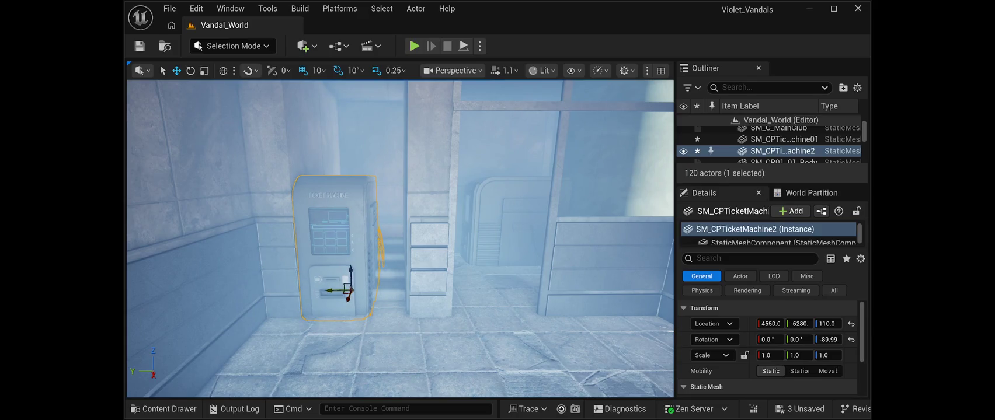
- Move the original ticket machine along X to 4640 and turn it -90 degrees
left_click(510, 263)
mouse_move(518, 269)
left_mouse_down()
mouse_move(527, 328)
mouse_move(611, 326)
mouse_move(606, 320)
mouse_move(601, 328)
left_mouse_up()
key("e")
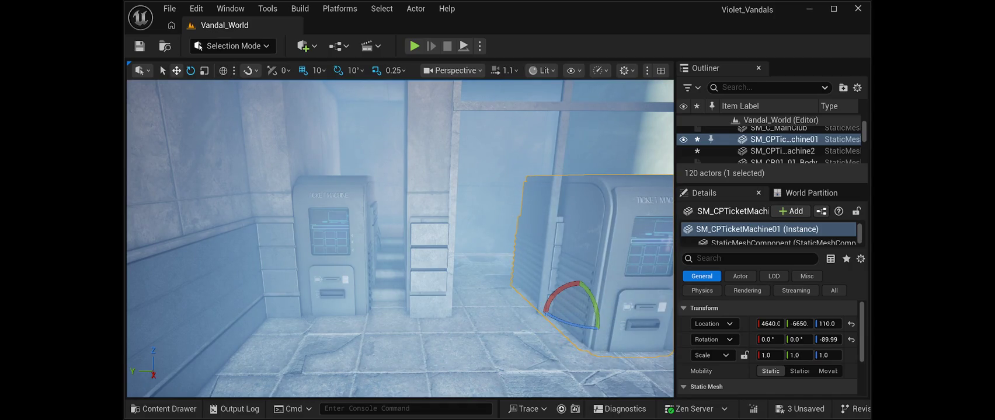
- Slide both ticket machines along X and Y until they touch at X 4560, original at Y -6350
key("w")
mouse_move(552, 312)
left_mouse_down()
mouse_move(397, 305)
mouse_move(400, 316)
mouse_move(410, 302)
mouse_move(402, 296)
mouse_move(417, 302)
mouse_move(416, 331)
left_mouse_up()
scroll(417, 302, "up", 4)
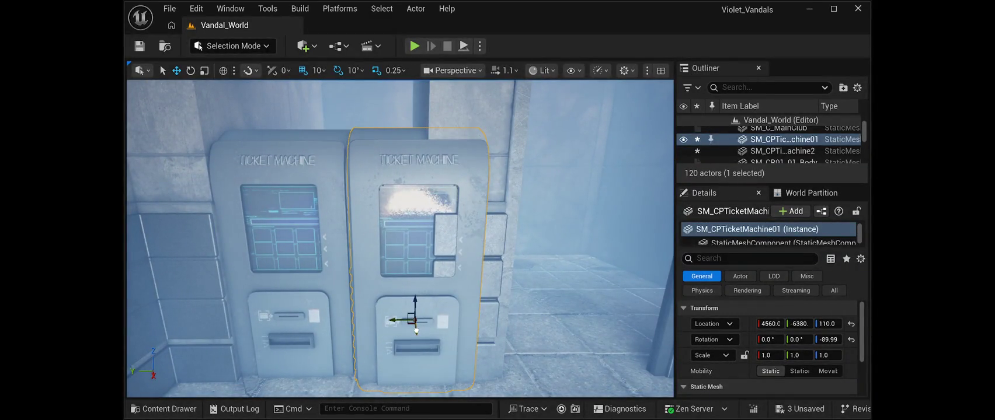
left_click(280, 257)
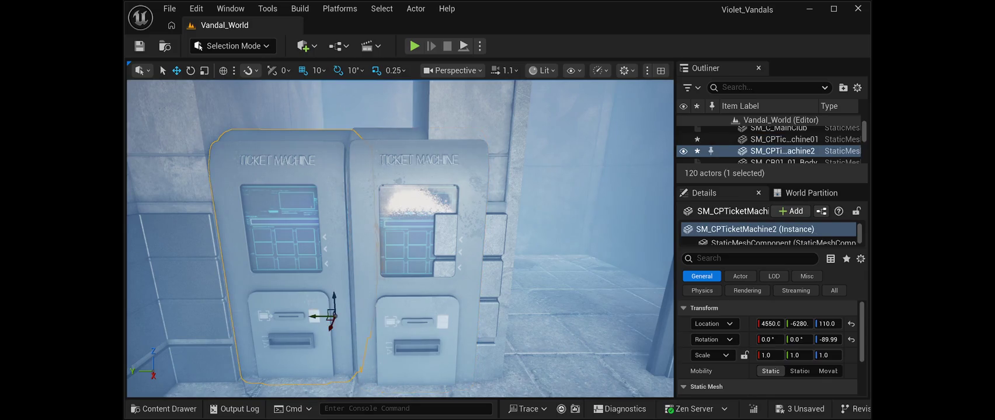
left_click_drag(331, 326, 307, 321)
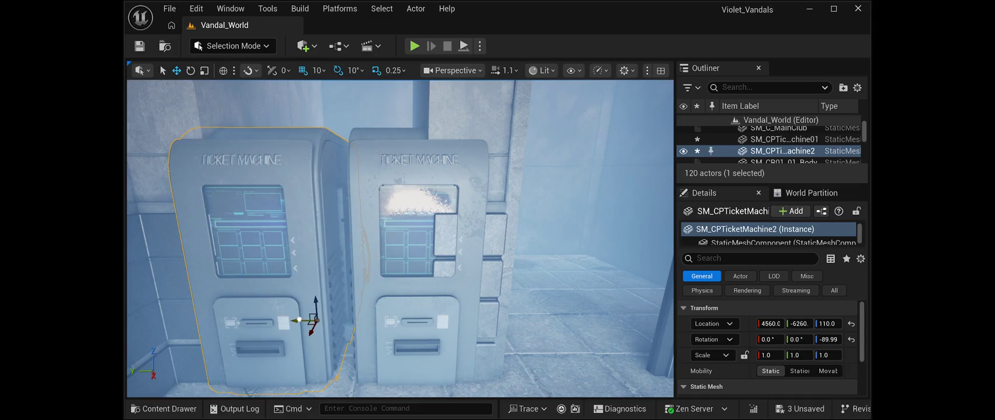
left_click_drag(296, 320, 283, 320)
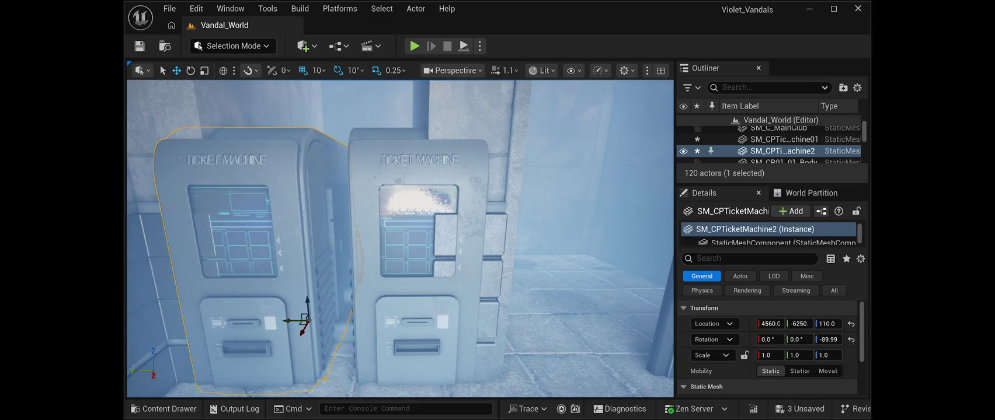
left_click(403, 320)
mouse_move(389, 320)
left_mouse_down()
mouse_move(362, 320)
mouse_move(408, 309)
mouse_move(422, 343)
mouse_move(405, 311)
left_mouse_up()
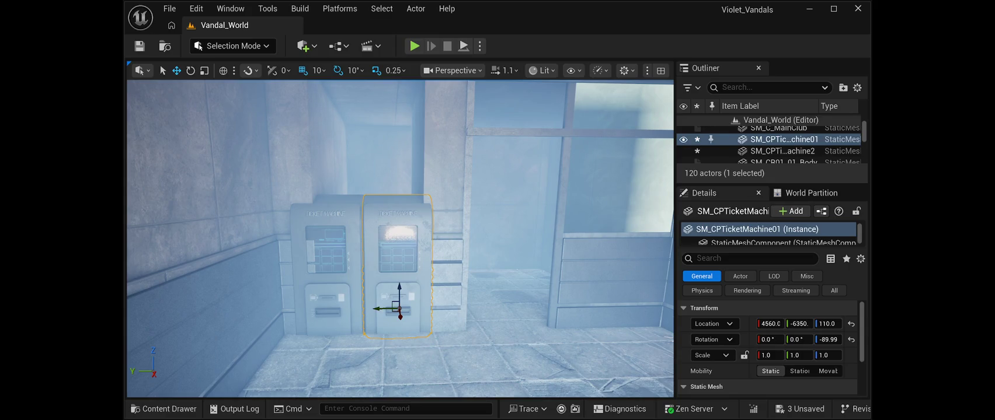
key("ctrl+v")
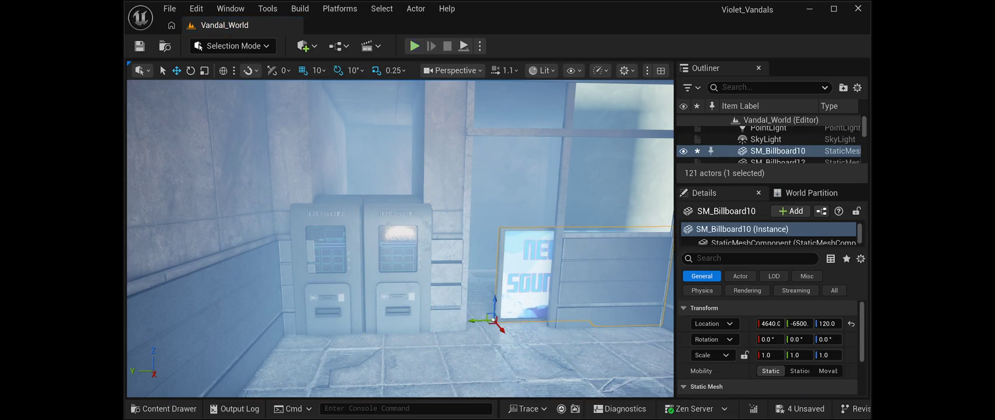
scroll(400, 239, "down", 3)
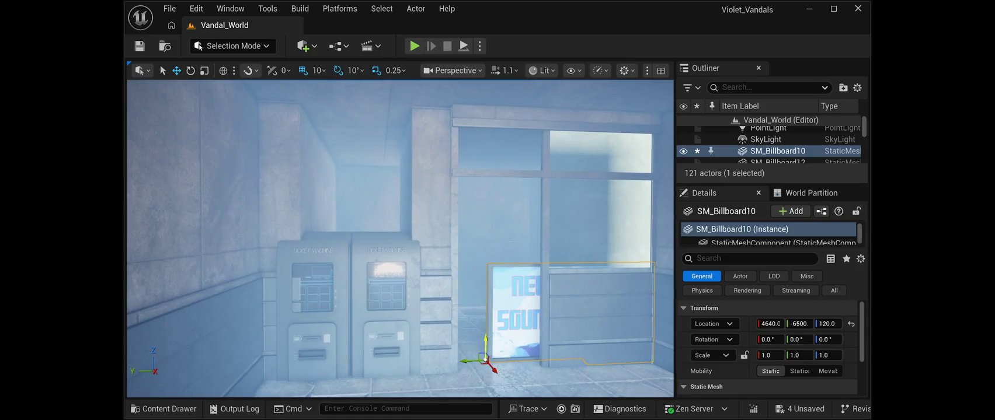
mouse_move(472, 361)
left_mouse_down()
mouse_move(245, 357)
mouse_move(257, 367)
mouse_move(289, 269)
mouse_move(293, 190)
left_mouse_up()
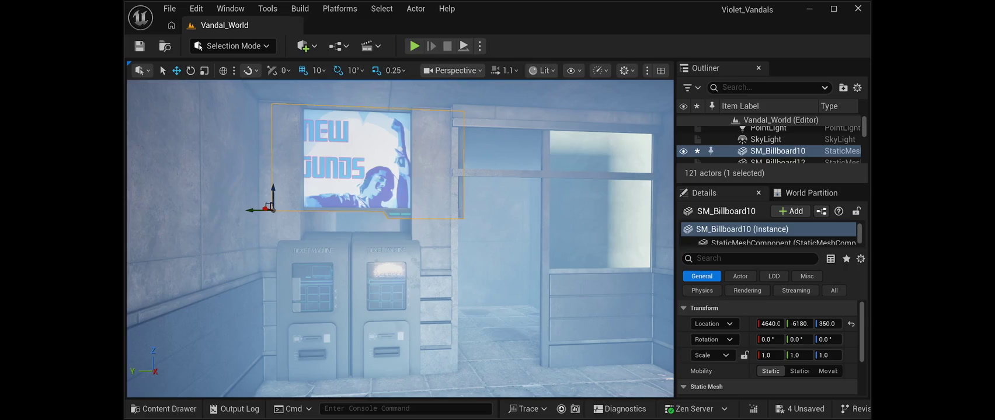
mouse_move(268, 208)
left_mouse_down()
mouse_move(233, 211)
mouse_move(248, 208)
left_mouse_up()
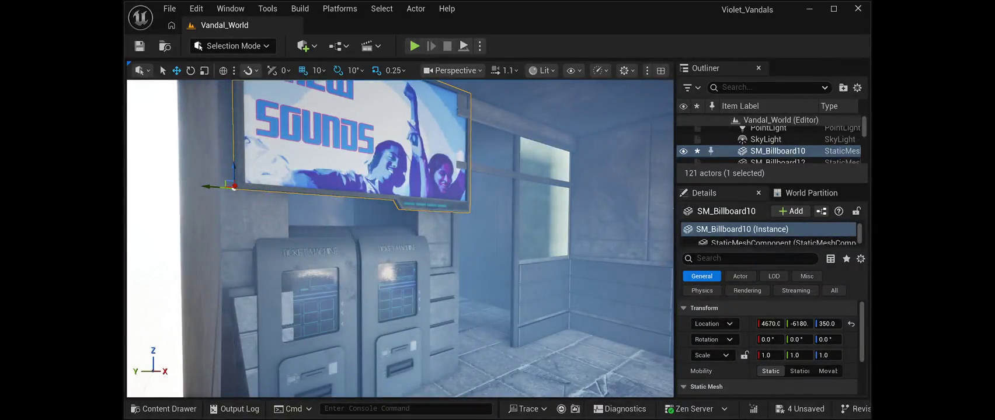
mouse_move(204, 187)
left_mouse_down()
mouse_move(194, 185)
mouse_move(219, 185)
left_mouse_up()
mouse_move(288, 193)
left_mouse_down()
mouse_move(255, 176)
mouse_move(288, 193)
mouse_move(288, 208)
left_mouse_up()
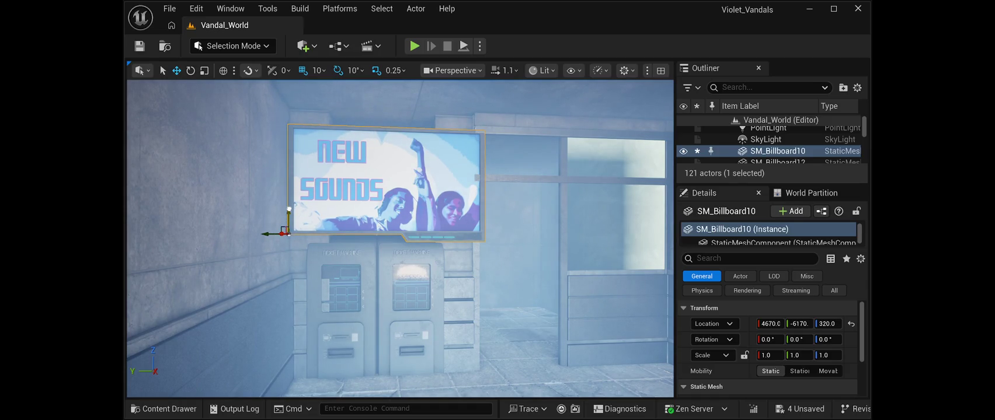
scroll(446, 158, "down", 5)
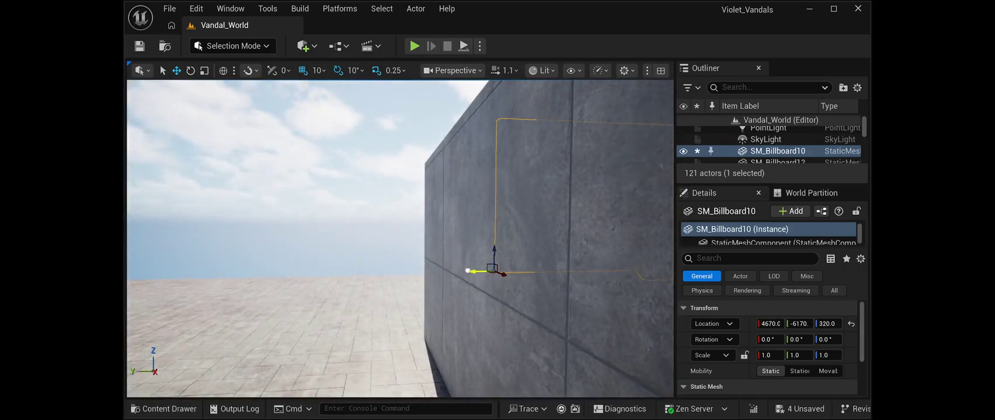
- Undo a stray Y nudge on SM_Billboard10, then delete the New Sounds billboard
left_click_drag(466, 271, 462, 271)
key("ctrl+z")
key("f")
mouse_move(400, 238)
left_mouse_down()
mouse_move(353, 239)
mouse_move(397, 239)
mouse_move(368, 239)
left_mouse_up()
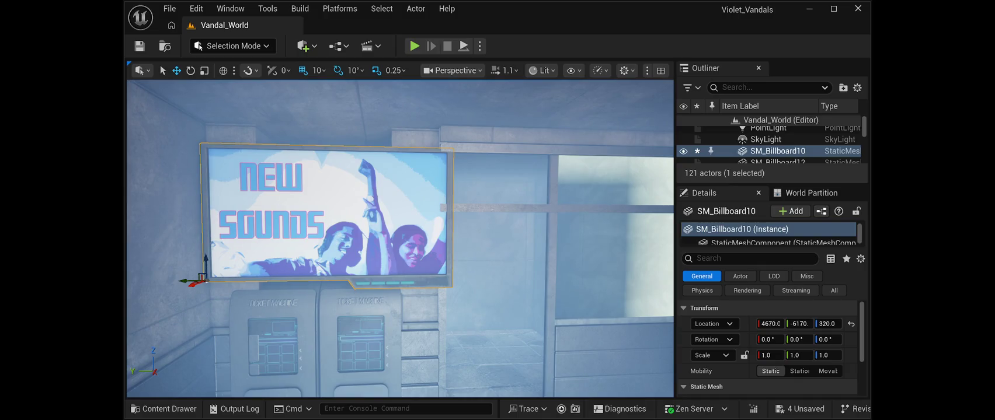
key("Delete")
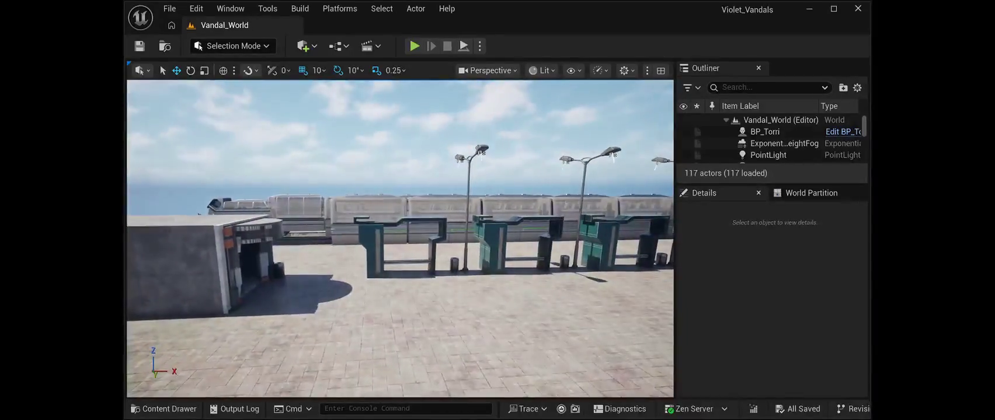
- Run Play In Editor with Alt+P to walk to the doorway, then stop with Escape
key("alt+p")
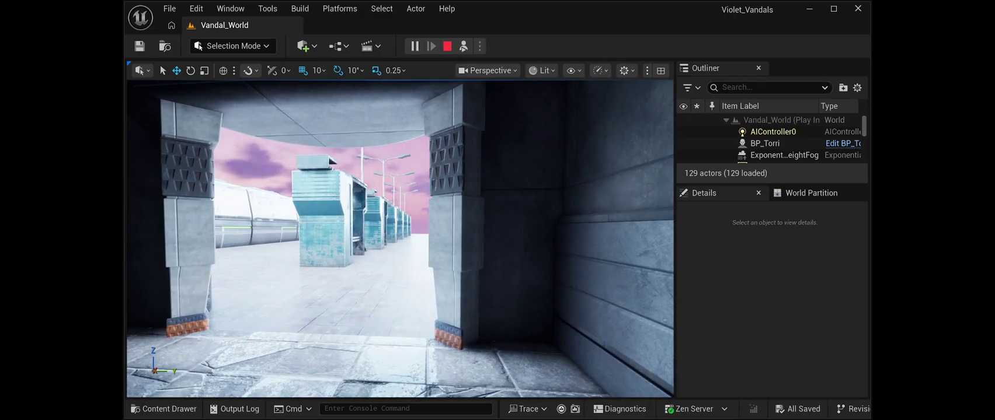
key("Escape")
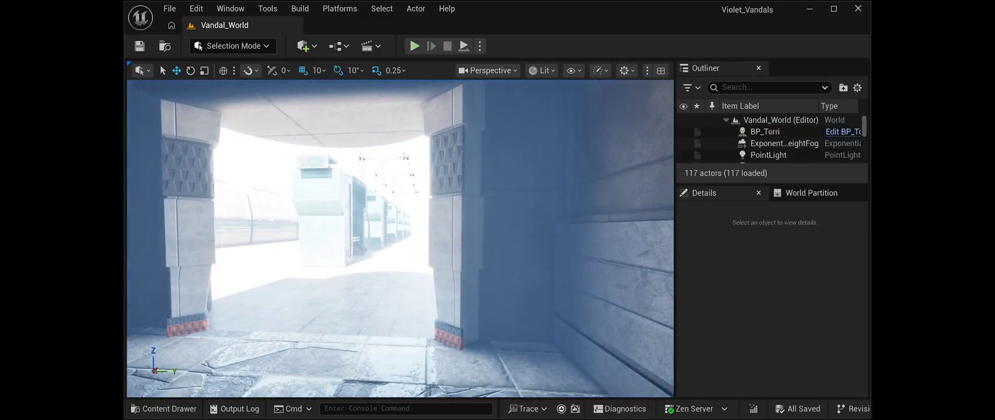
- Replay the level, walk forward through the doorway and turn left, then exit play mode
key("alt+p")
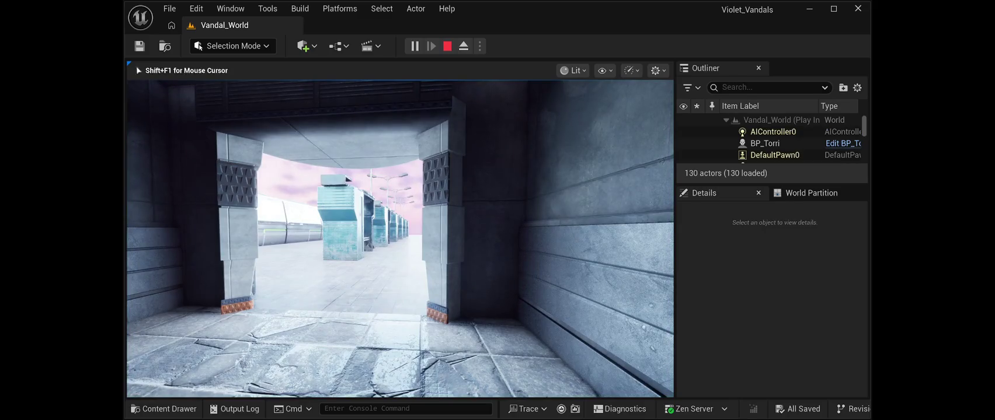
key("w")
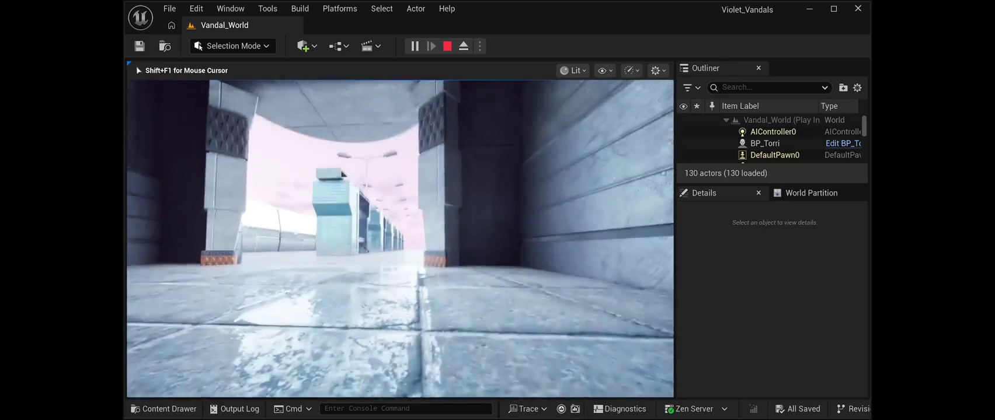
key("a")
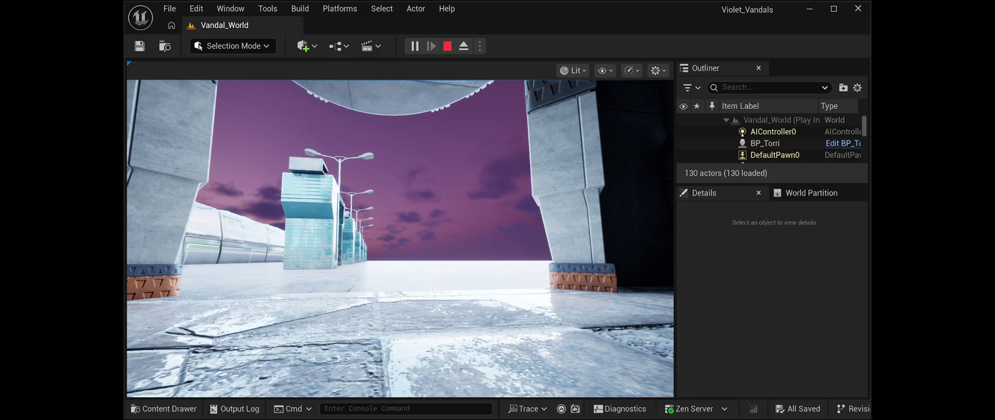
key("Escape")
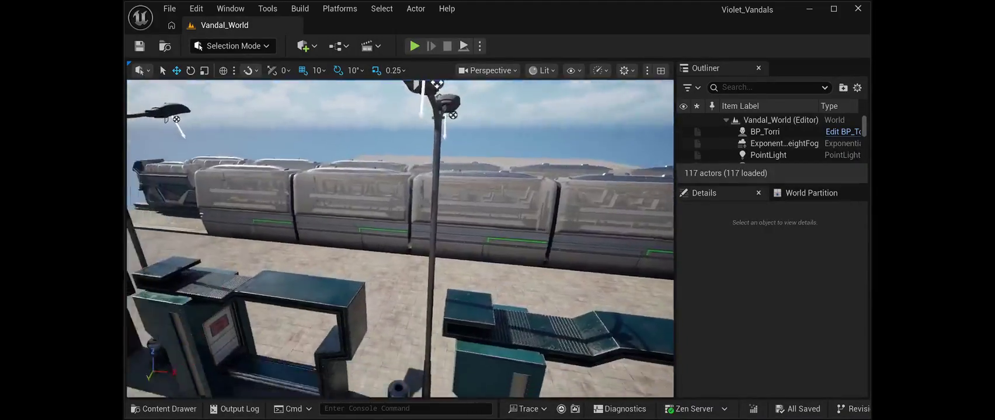
- Start Play In Editor again with Alt+P to roam over to the pizza stand café
key("alt+p")
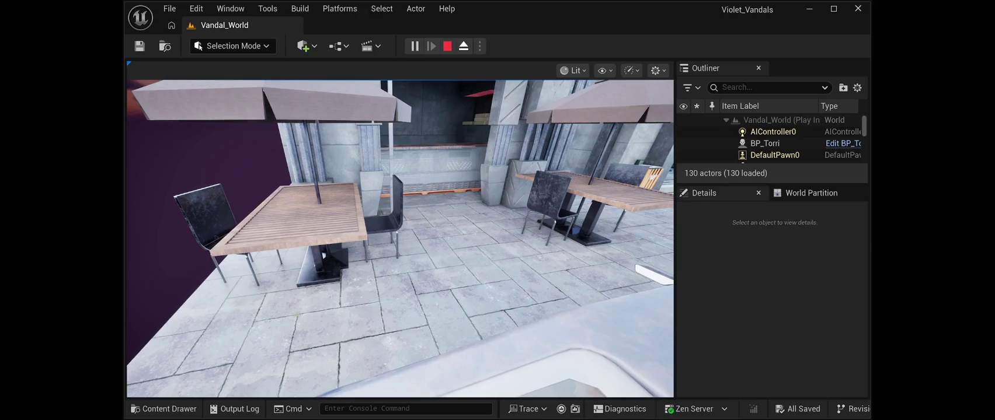
- End the café play test with Esc, back to editing the 117-actor Vandal_World level
key("Escape")
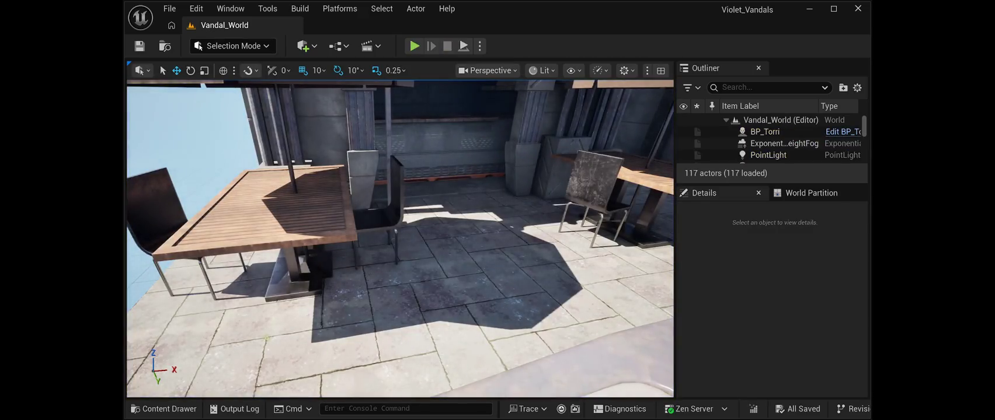
left_click(305, 266)
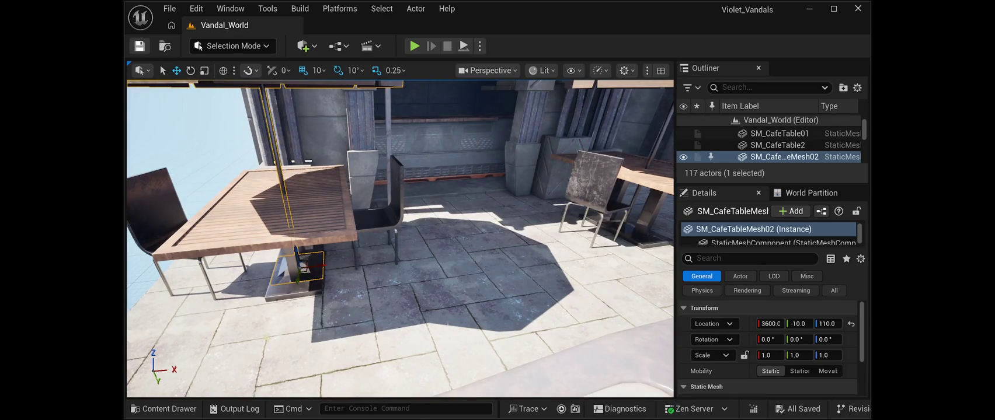
key("Escape")
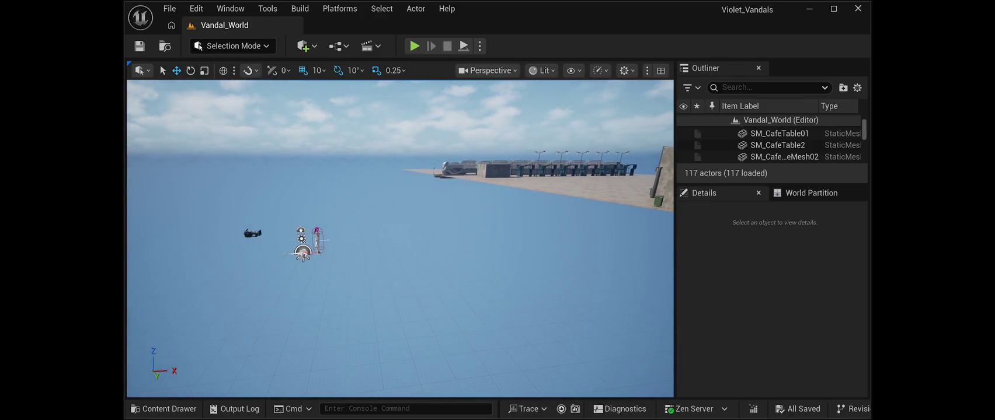
- Move BP_Torri beside the pizza stand tables and parked car, to location 3660, 150, 200
left_click(316, 240)
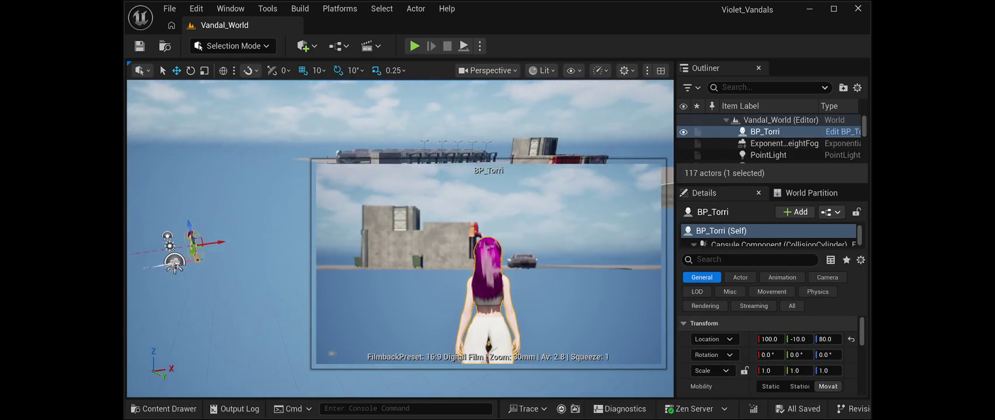
left_click_drag(208, 241, 294, 222)
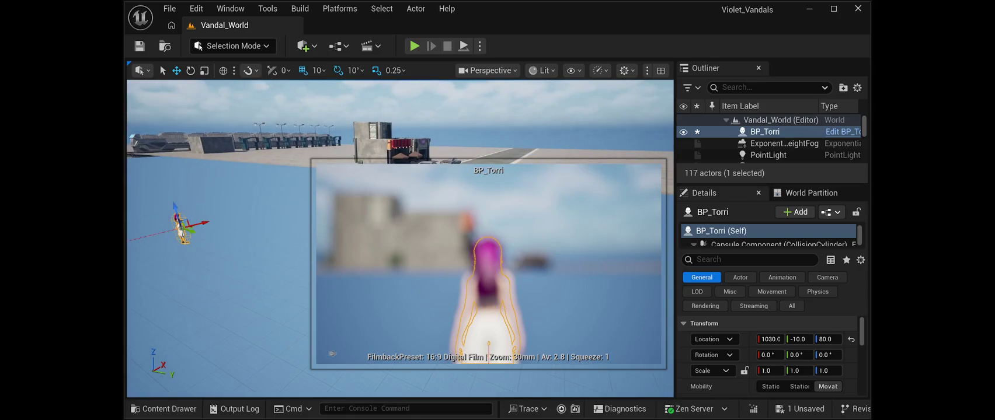
left_click_drag(181, 225, 309, 225)
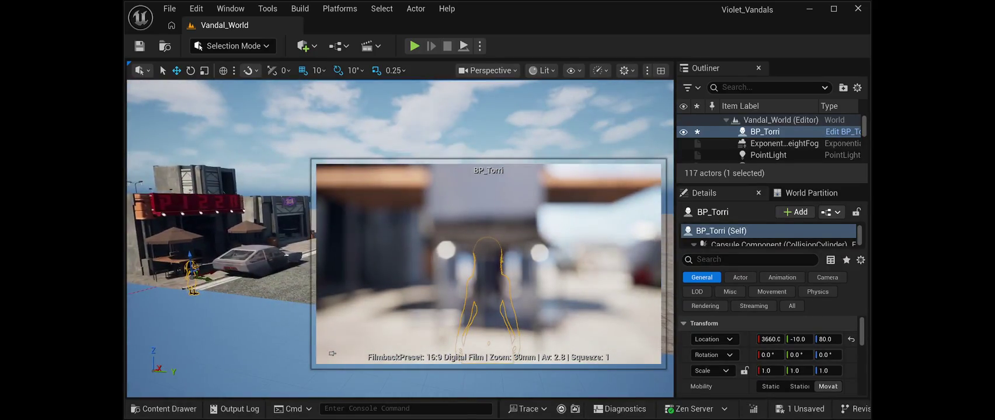
left_click_drag(191, 256, 190, 236)
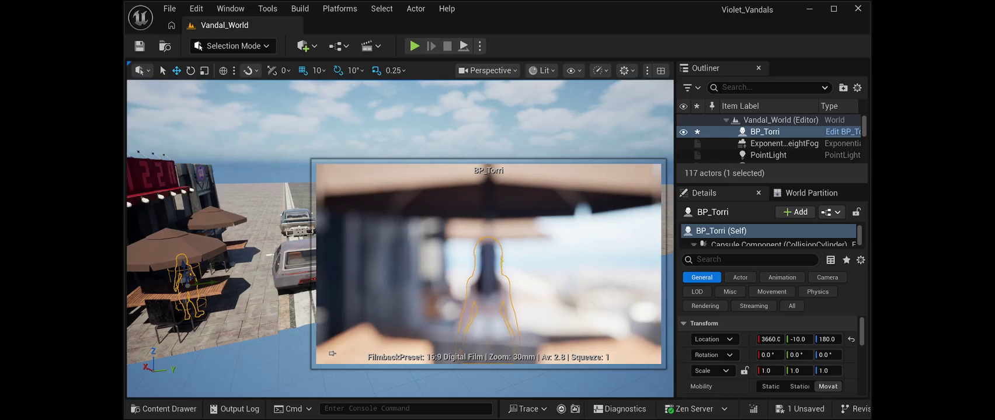
left_click_drag(207, 283, 277, 276)
left_click_drag(248, 253, 249, 245)
scroll(400, 238, "up", 10)
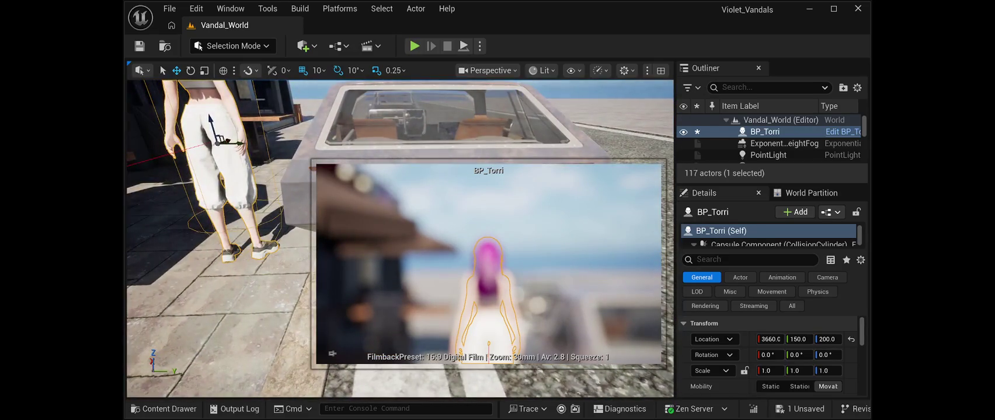
mouse_move(399, 238)
left_mouse_down()
mouse_move(461, 229)
mouse_move(461, 274)
mouse_move(431, 280)
left_mouse_up()
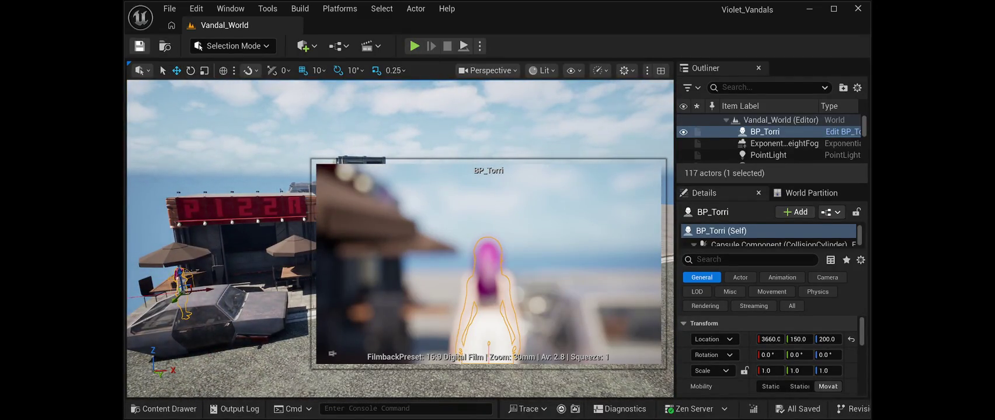
key("Escape")
left_click_drag(430, 280, 465, 259)
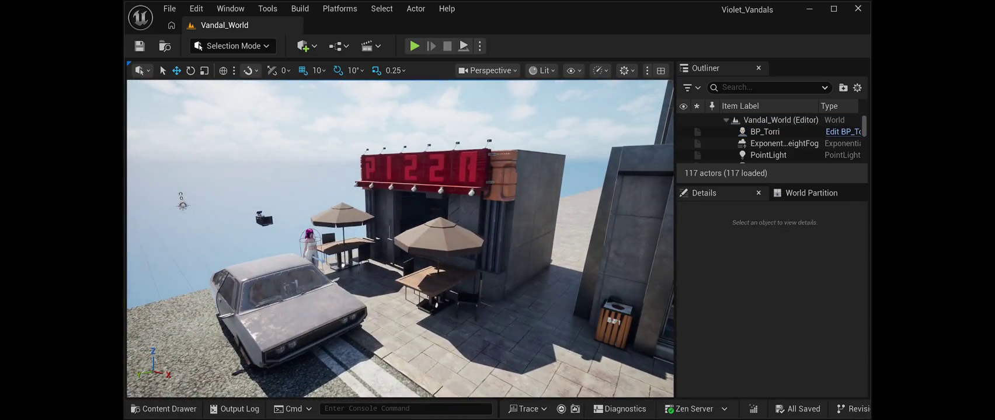
- Start a Play-in-Editor test with Alt+P from BP_Torri's new spot by the pizza stand
key("alt+p")
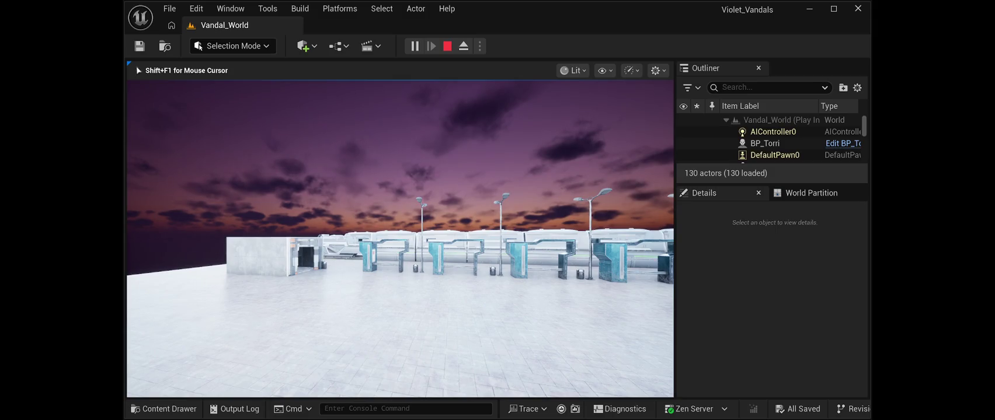
- Stop the Play-in-Editor session with Esc
key("Escape")
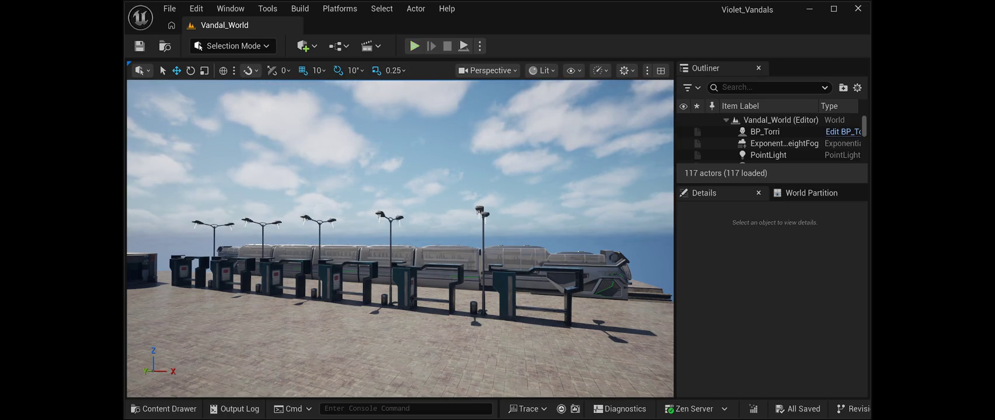
- Start playing the level from the toolbar and give the game control of the viewport
left_click(414, 46)
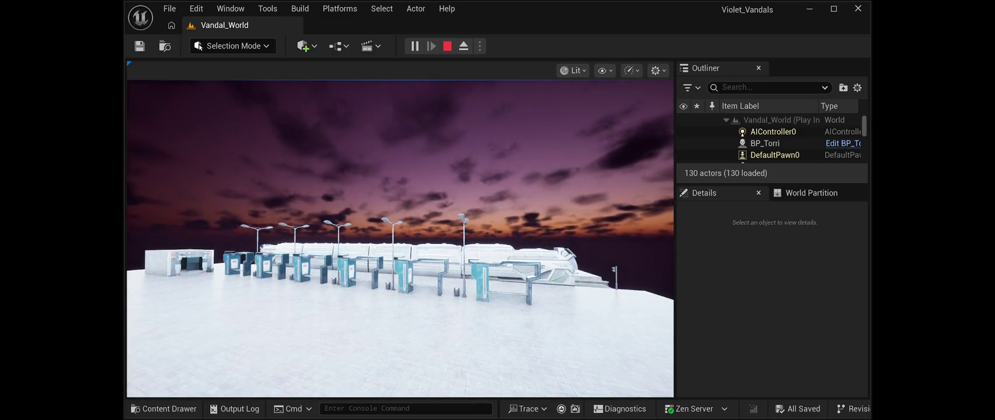
left_click(400, 239)
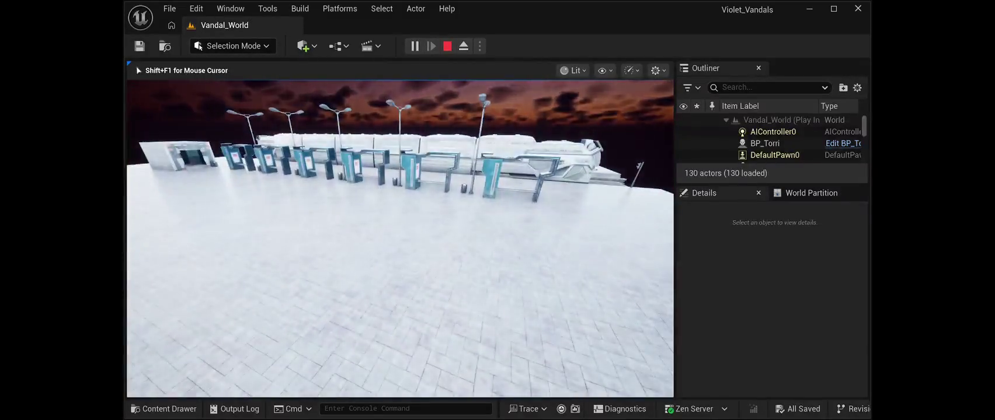
- Walk back and forth in front of the turnstiles, then up to the white building
key("s")
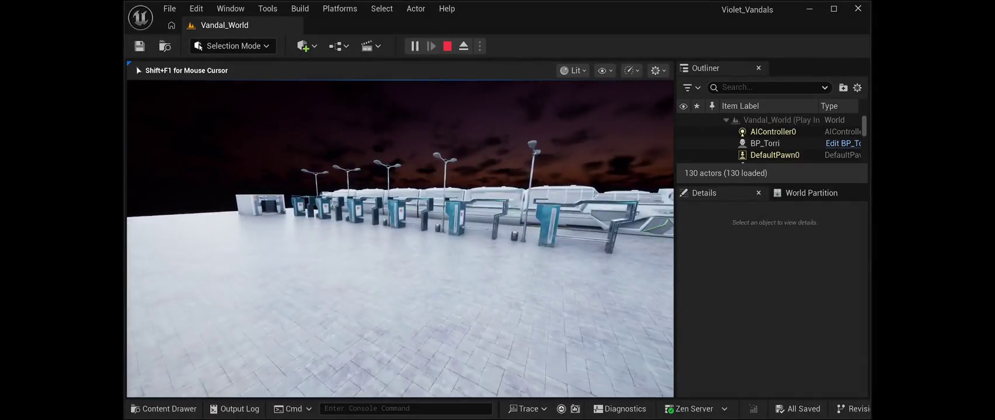
key("w")
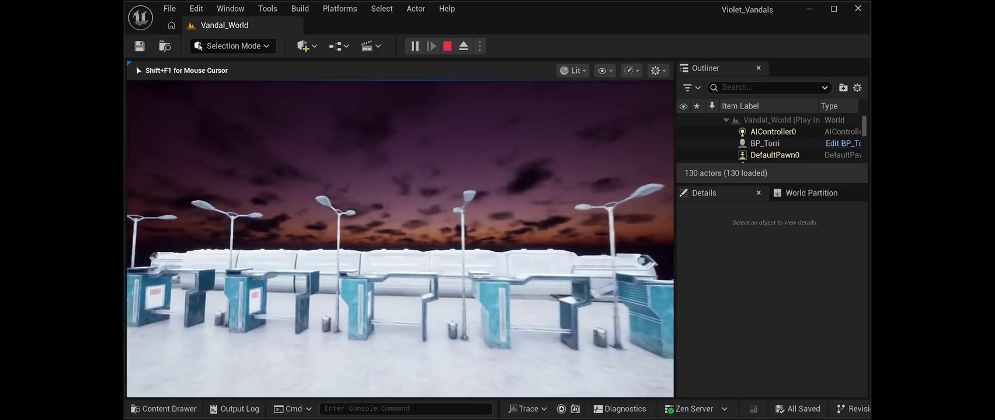
key("a")
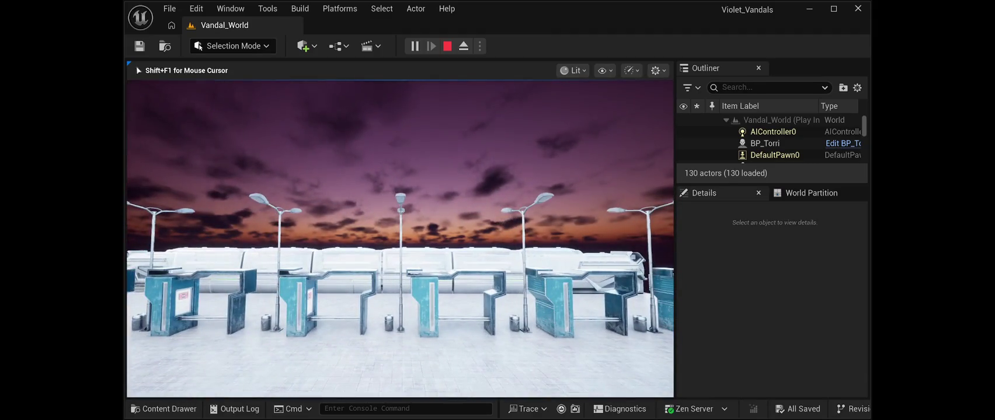
key("w")
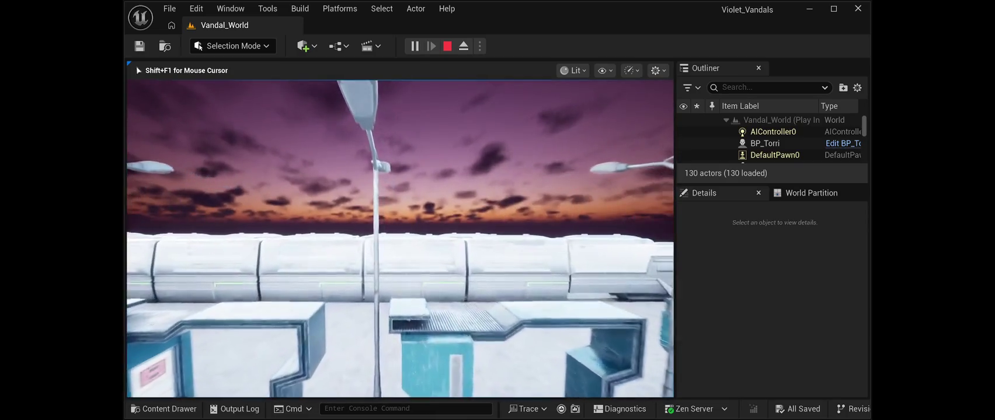
key("s")
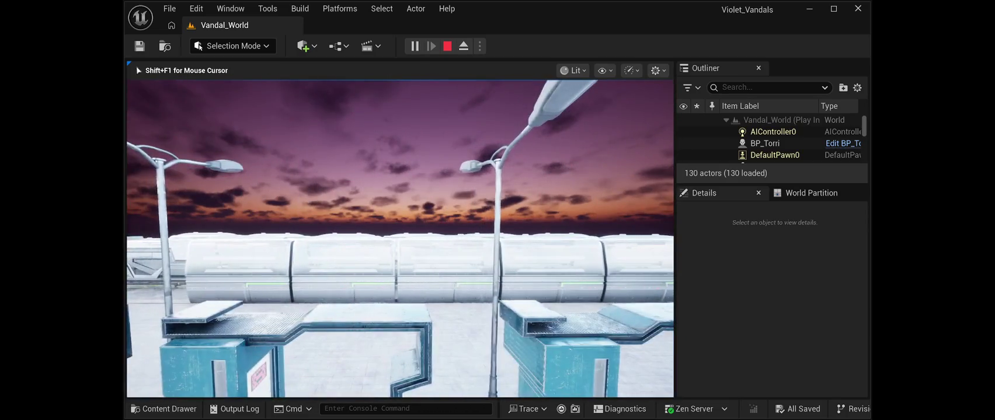
key("w")
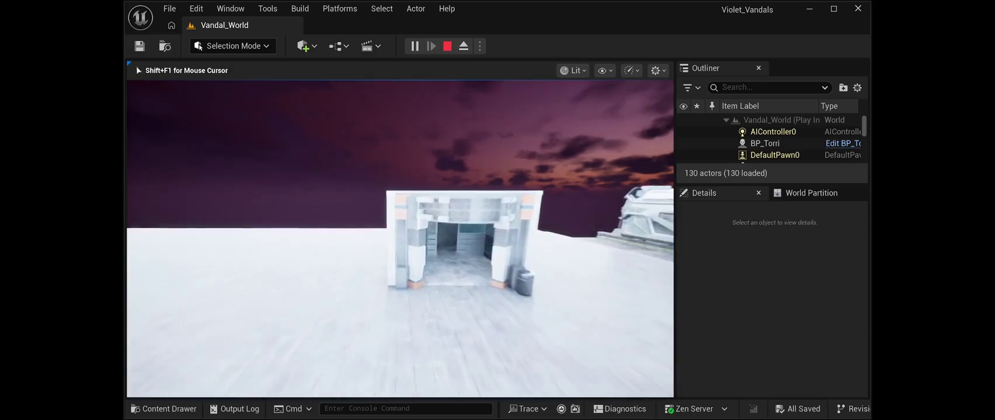
key("w")
key("s")
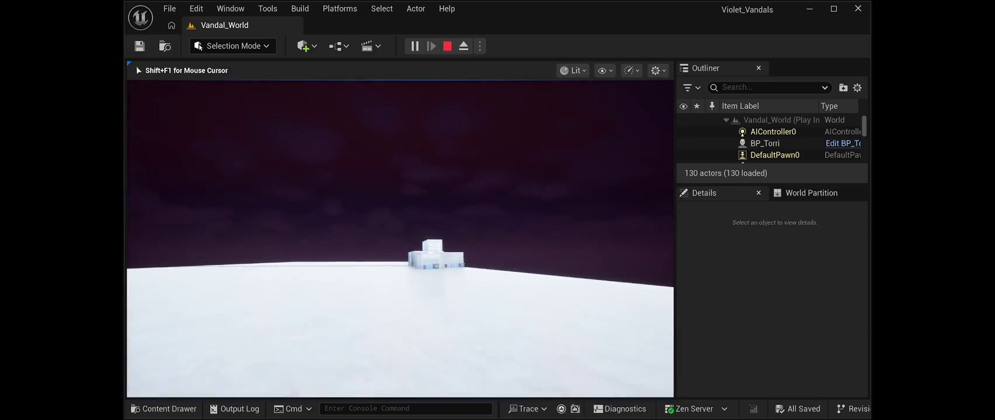
key("w")
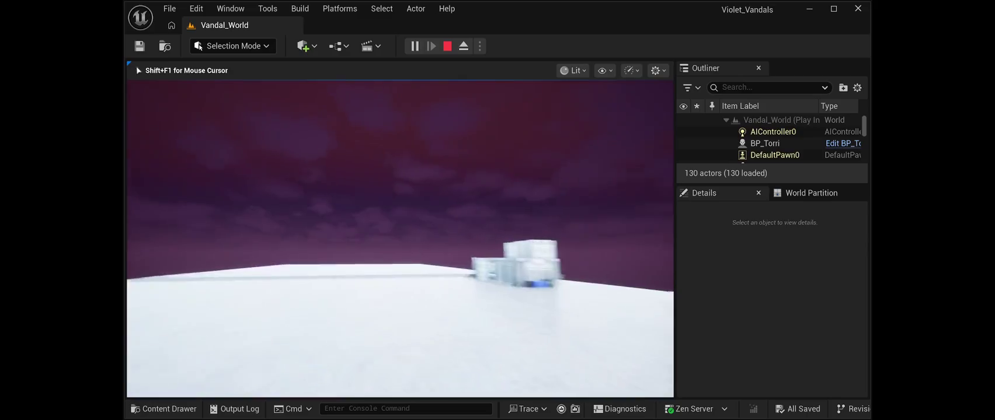
key("w")
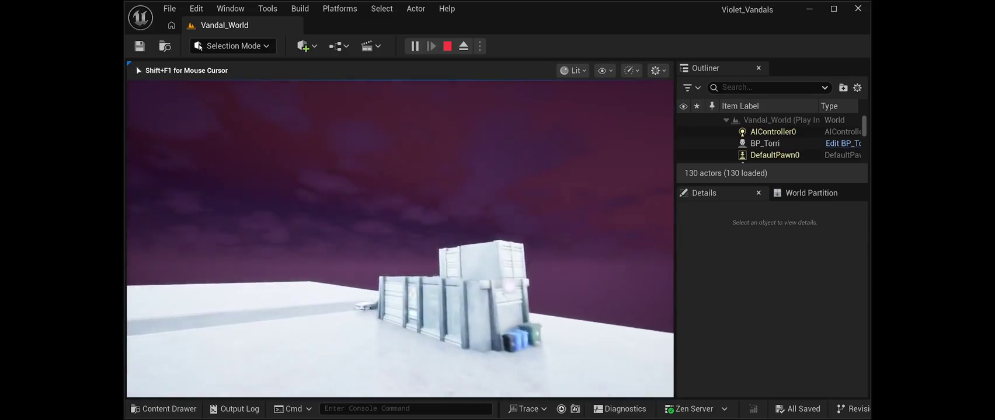
- Walk past the umbrella tables into the pizza shop, through the stairwell to the rooftop
key("s")
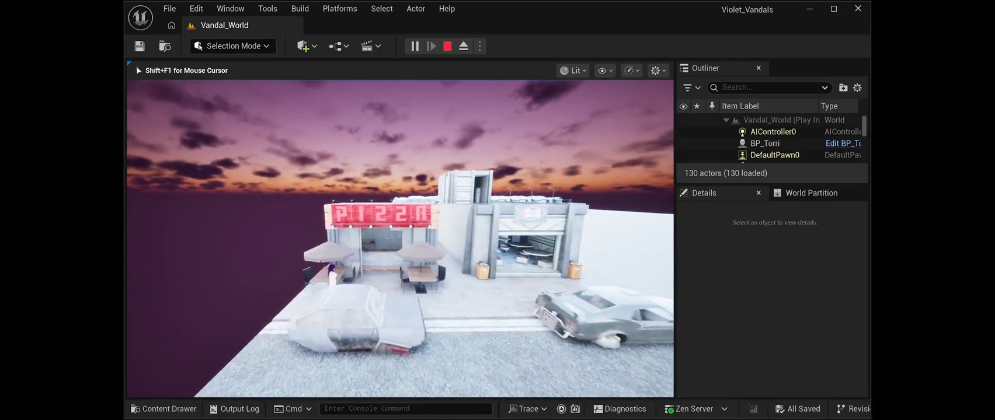
key("w")
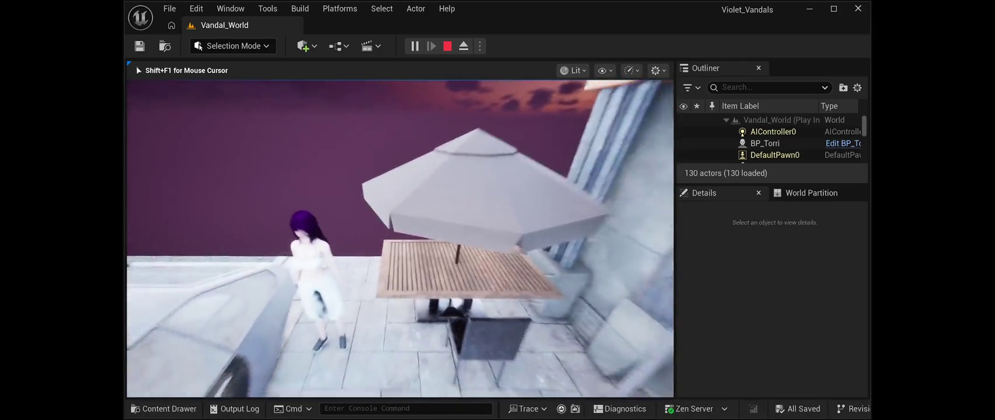
key("w")
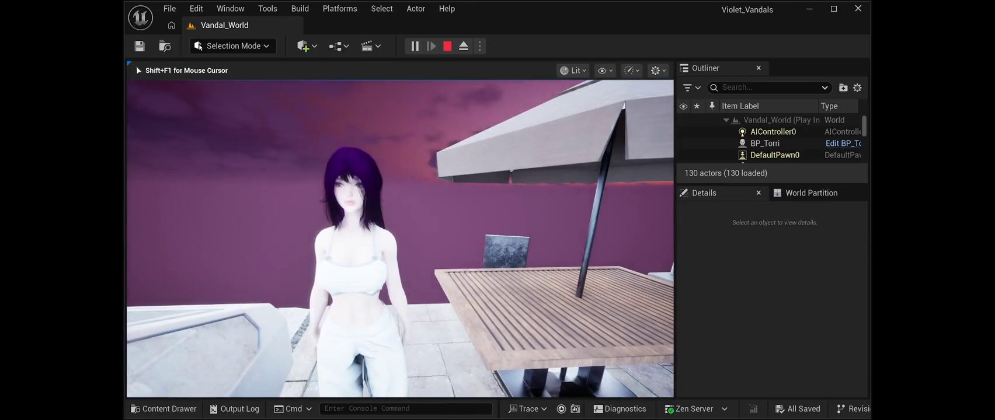
key("w")
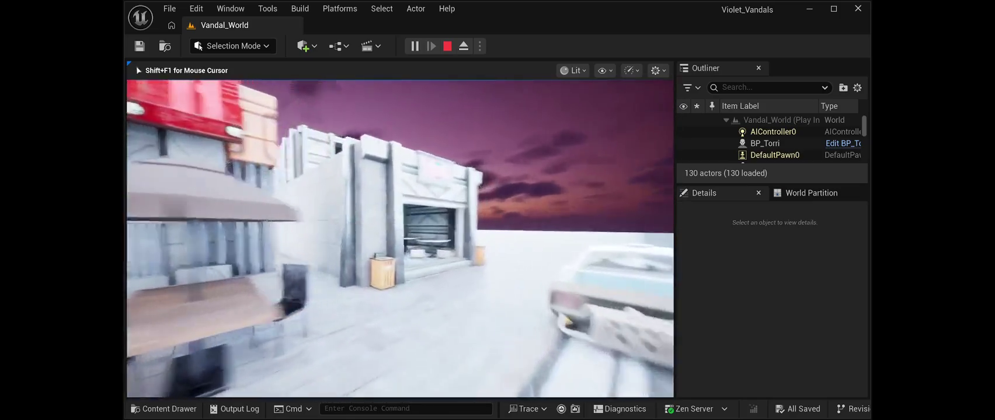
key("w")
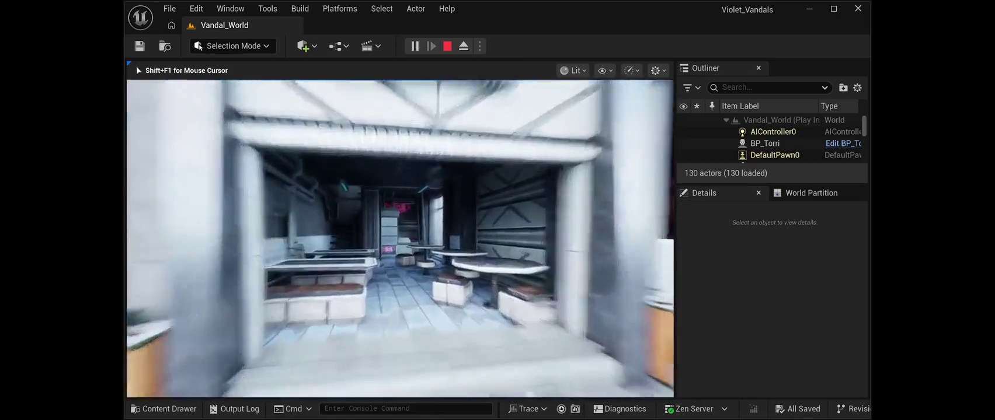
key("w")
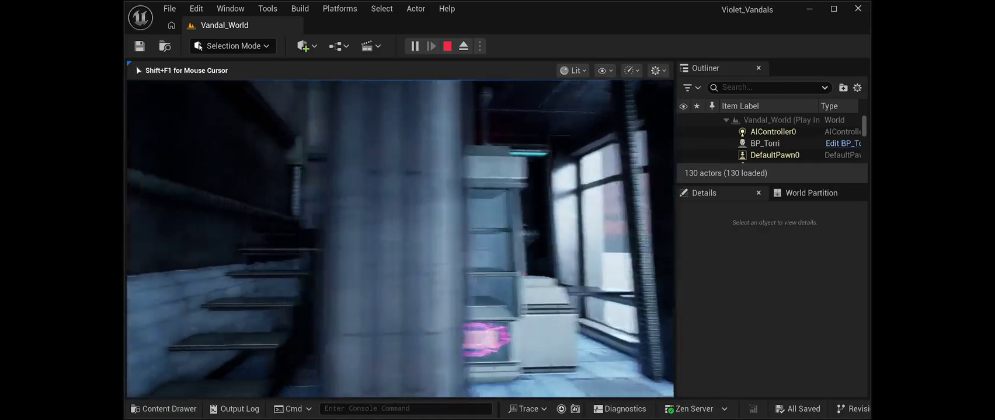
key("w")
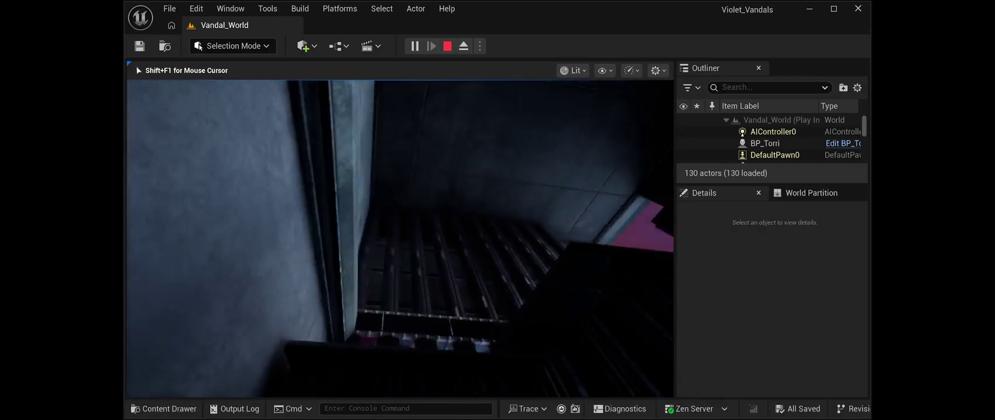
key("w")
key("w")
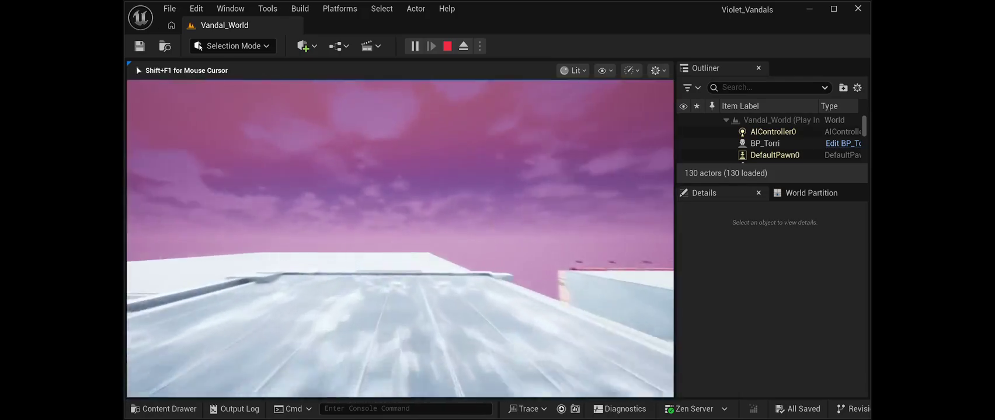
key("w")
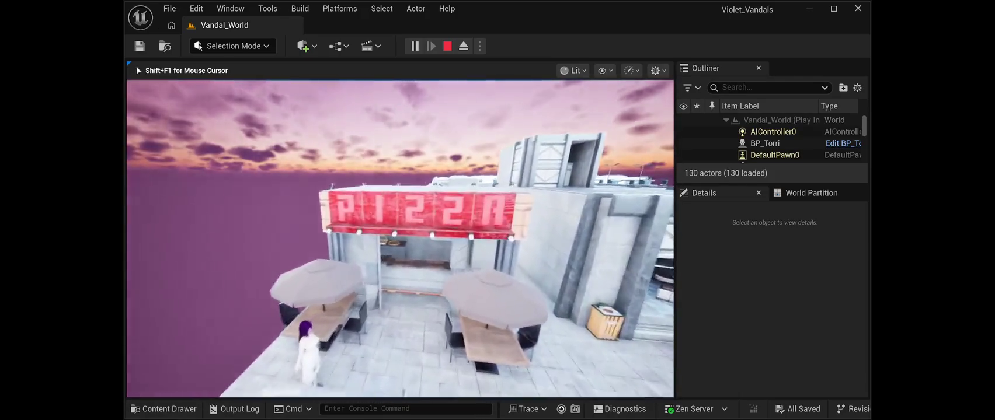
- Walk across the rooftop to the club building, teal turnstiles and white box, then stop playing
key("s")
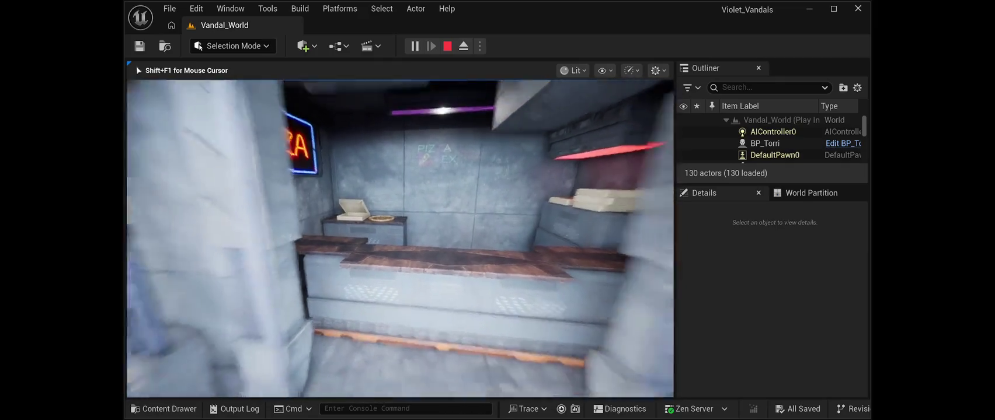
key("w")
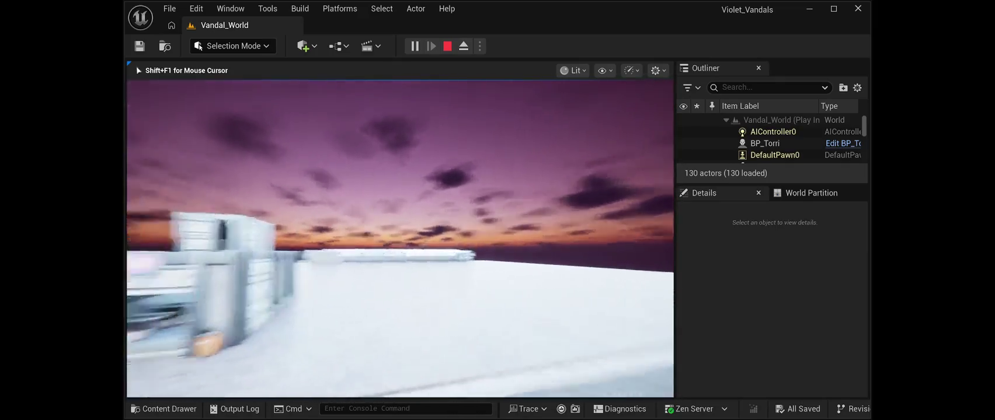
key("w")
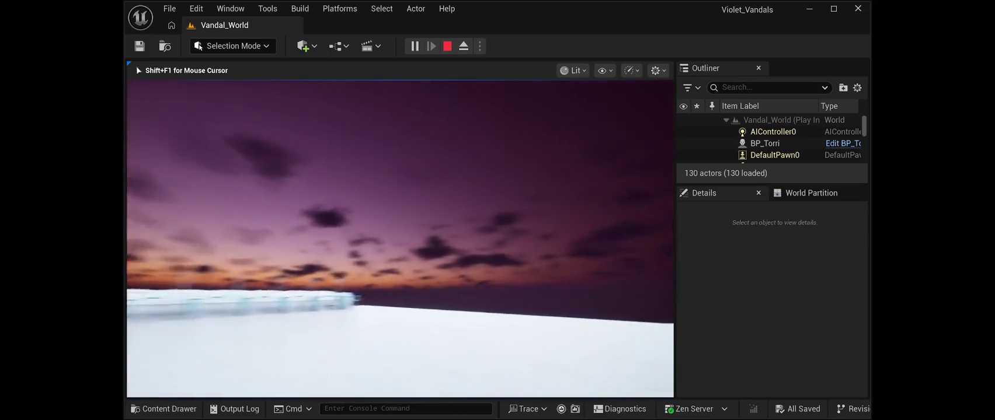
key("w")
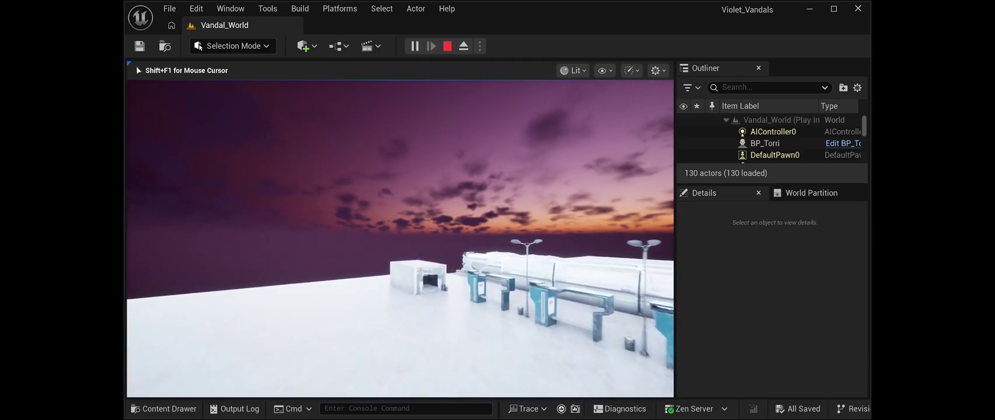
key("w")
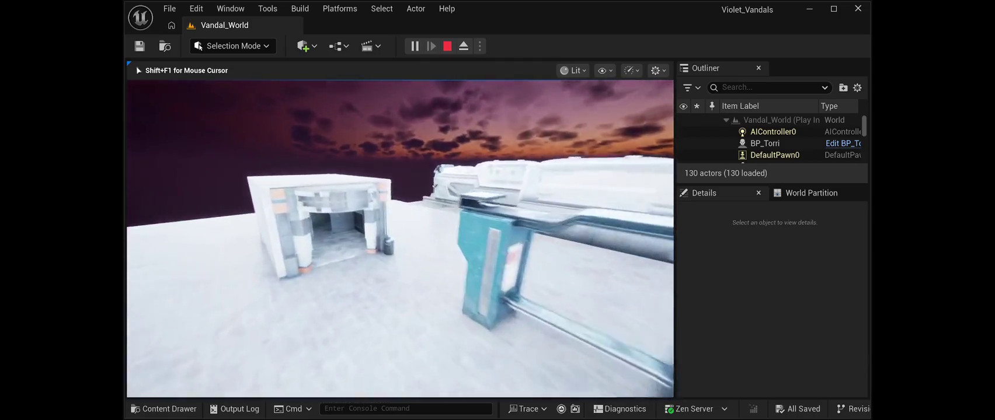
key("w")
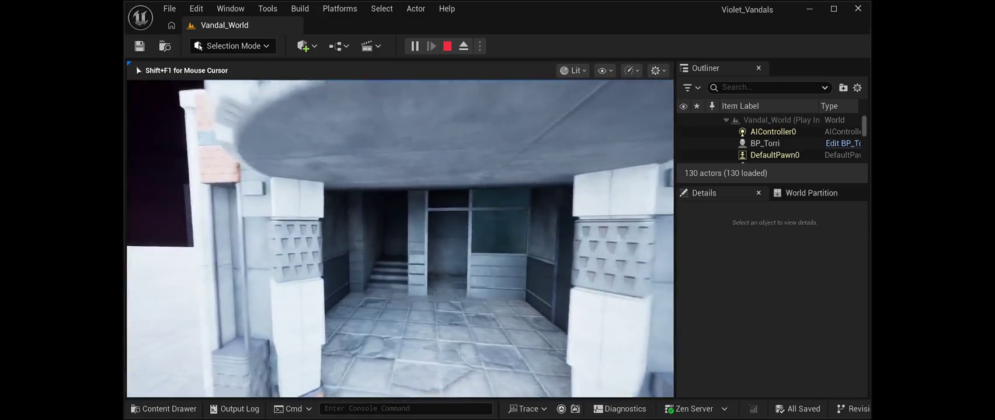
key("w")
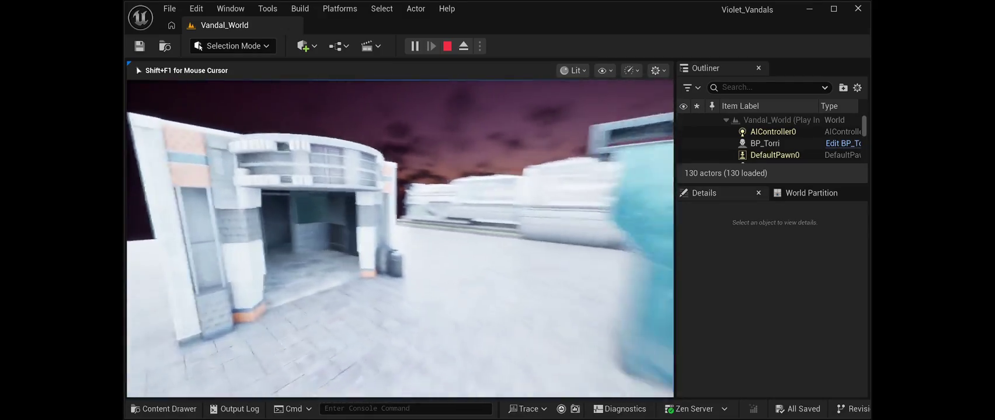
key("w")
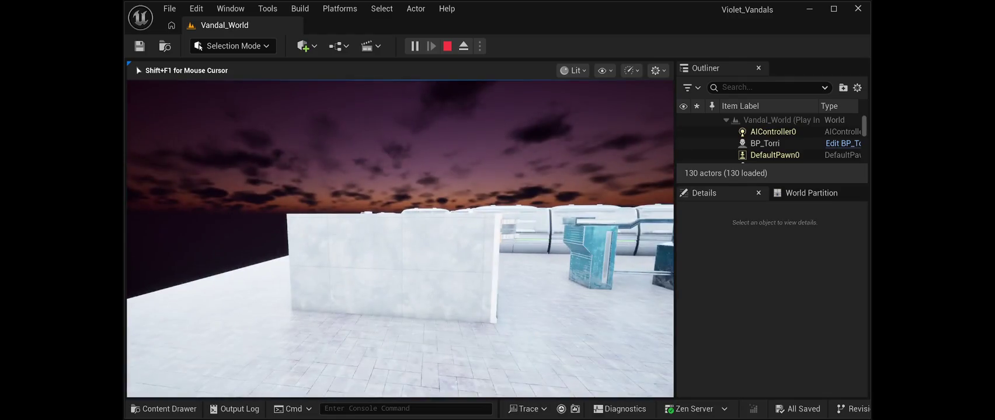
key("Escape")
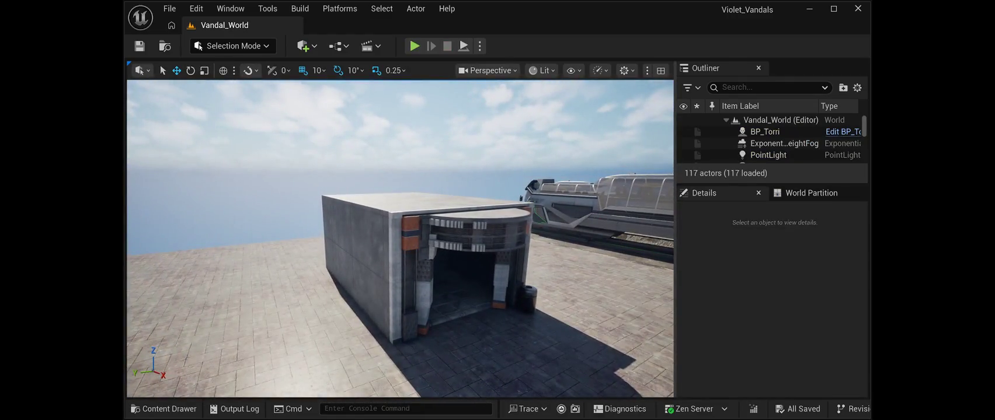
- Delete the SM_C_MainClub building and select the litter bin near the teal turnstiles
left_click(408, 263)
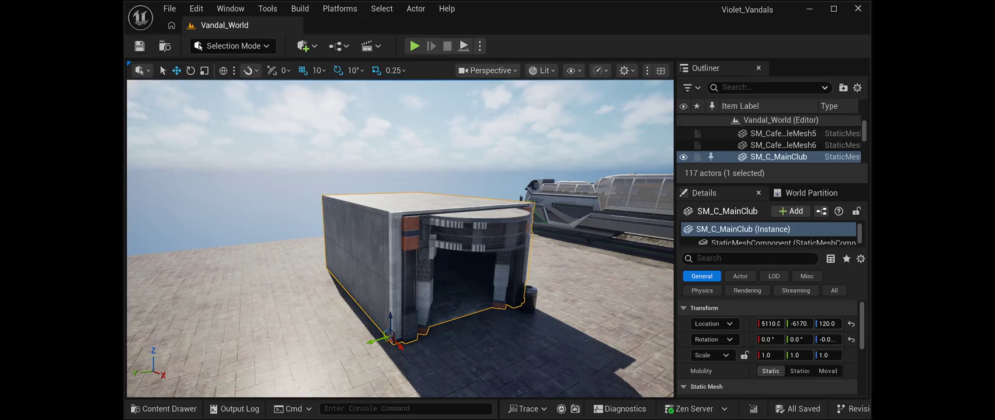
key("Delete")
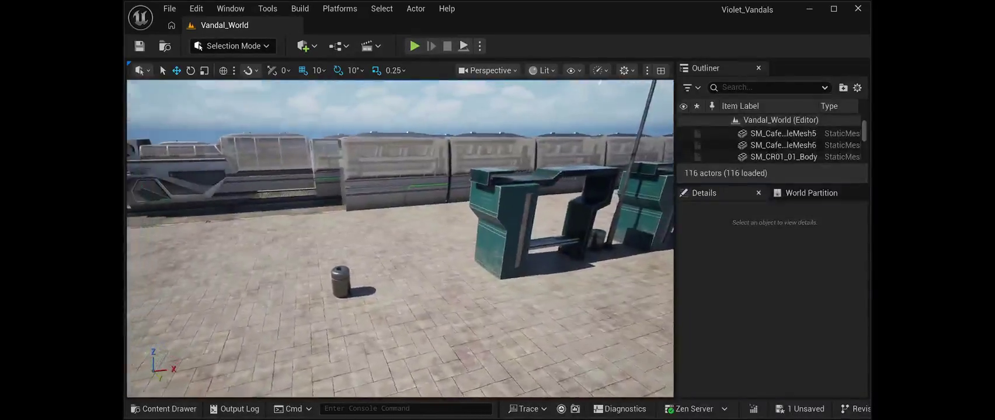
key("a")
left_click(398, 290)
- Slide SM_MLitterBin6 along X to sit beside the first teal turnstile
left_click_drag(418, 303, 560, 299)
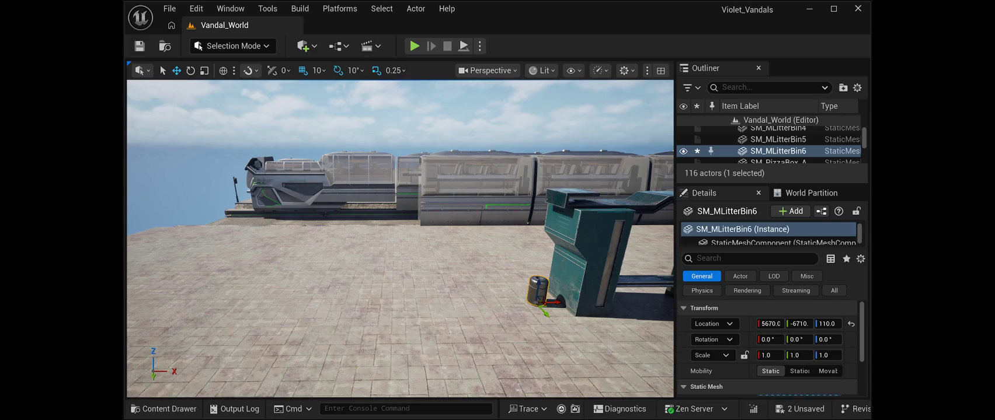
- Paste a ticket machine and position it at X 5550, Y -6700 by the turnstiles
key("ctrl+v")
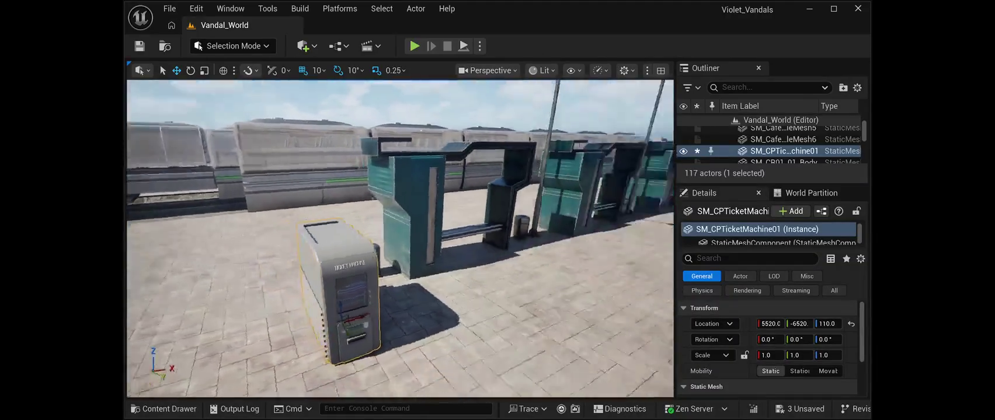
left_click_drag(399, 291, 324, 285)
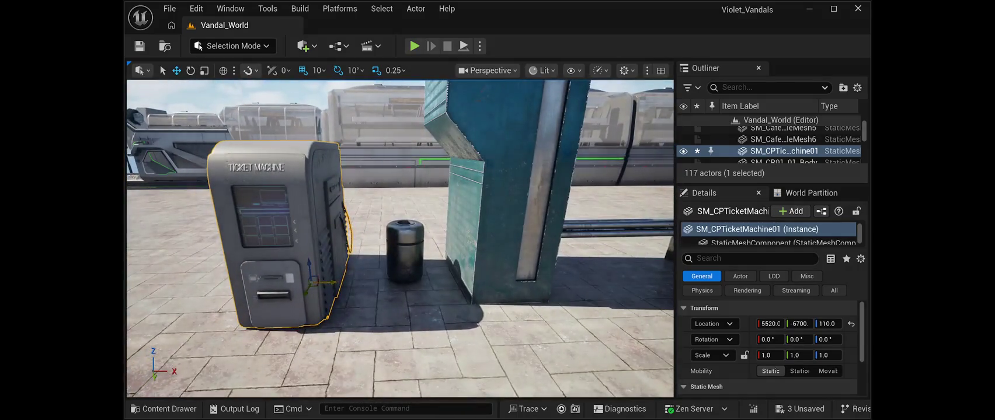
left_click_drag(334, 282, 354, 282)
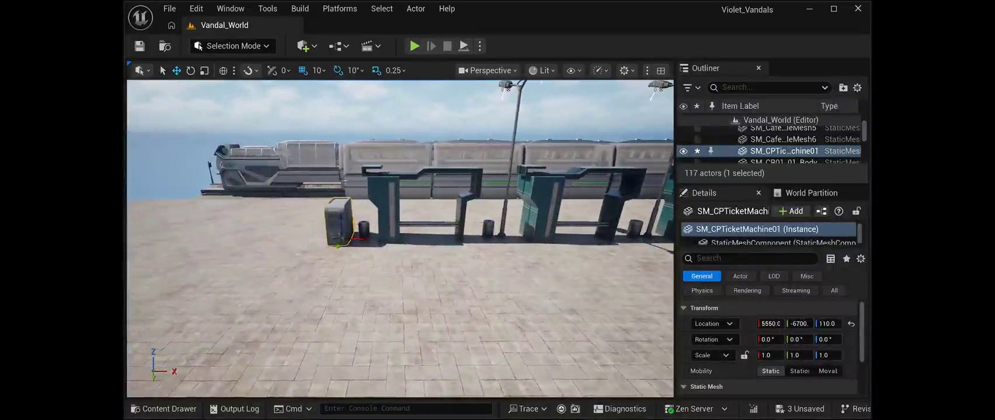
- Duplicate the ticket machine to X 10410 at the row's far end and save everything
key("ctrl+d")
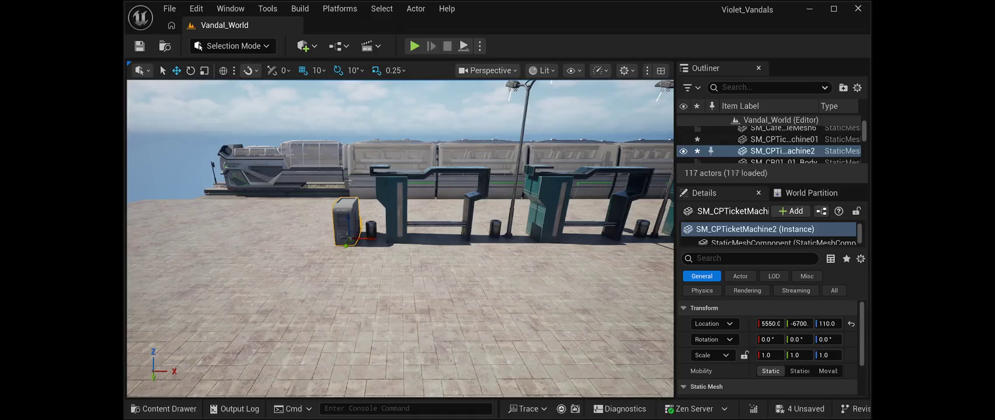
left_click_drag(367, 238, 669, 239)
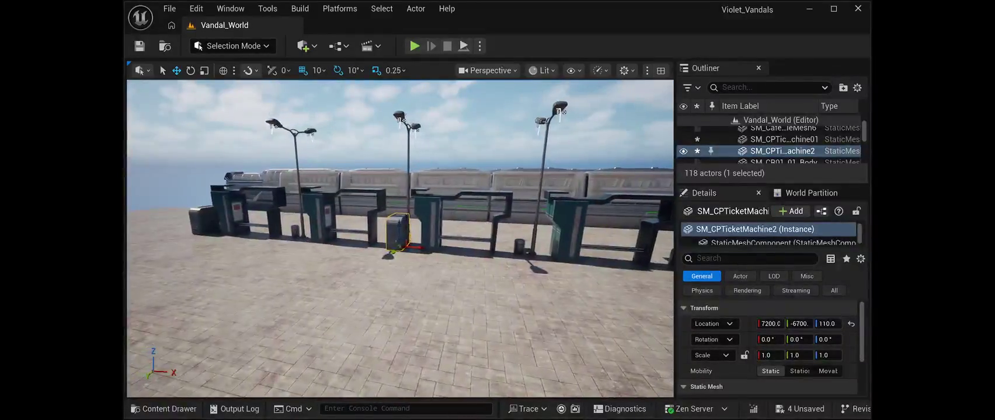
left_click_drag(409, 242, 654, 257)
left_click_drag(559, 111, 294, 143)
mouse_move(383, 265)
left_mouse_down()
mouse_move(560, 241)
mouse_move(534, 244)
left_mouse_up()
left_click_drag(409, 321, 529, 210)
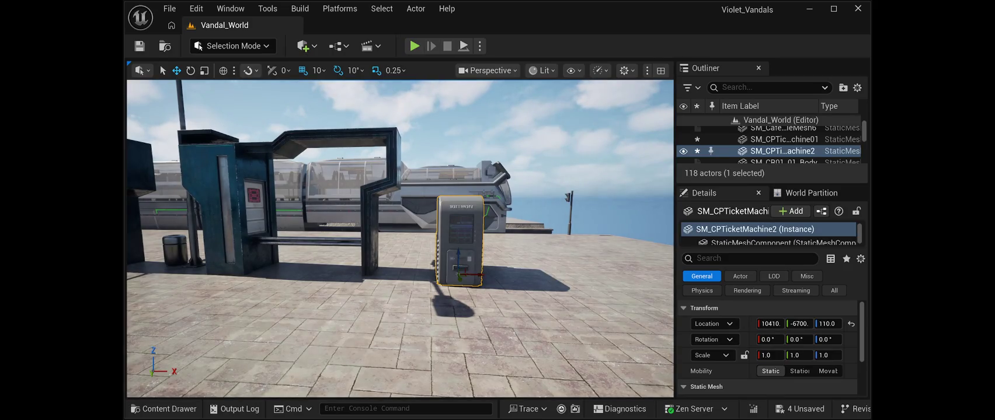
left_click(139, 46)
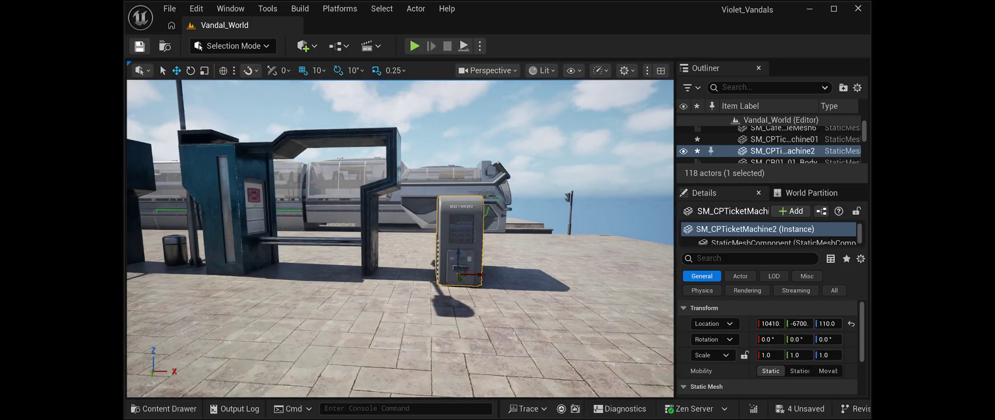